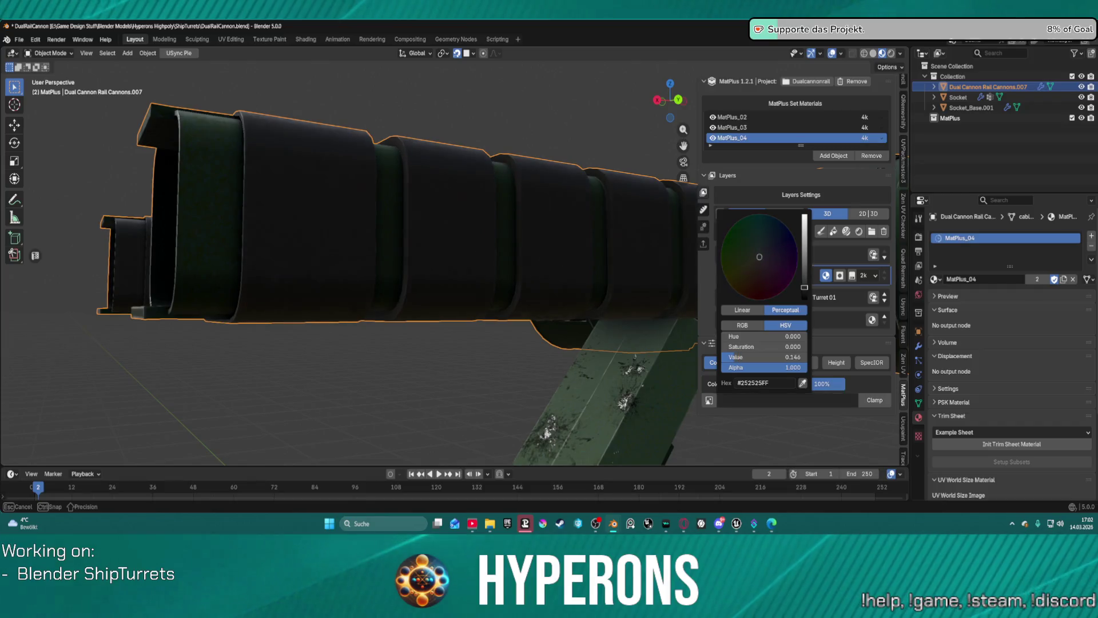
# Enable the Metal, Rough, Nrm and Height channels on Fill Layer 7 (metallic 0.000, roughness 0.500)
pyautogui.scroll(-5, 551, 187)
pyautogui.moveTo(544, 192)
pyautogui.mouseDown(button='middle')
pyautogui.moveTo(457, 252)
pyautogui.moveTo(569, 307)
pyautogui.mouseUp(button='middle')
pyautogui.scroll(3, 450, 256)
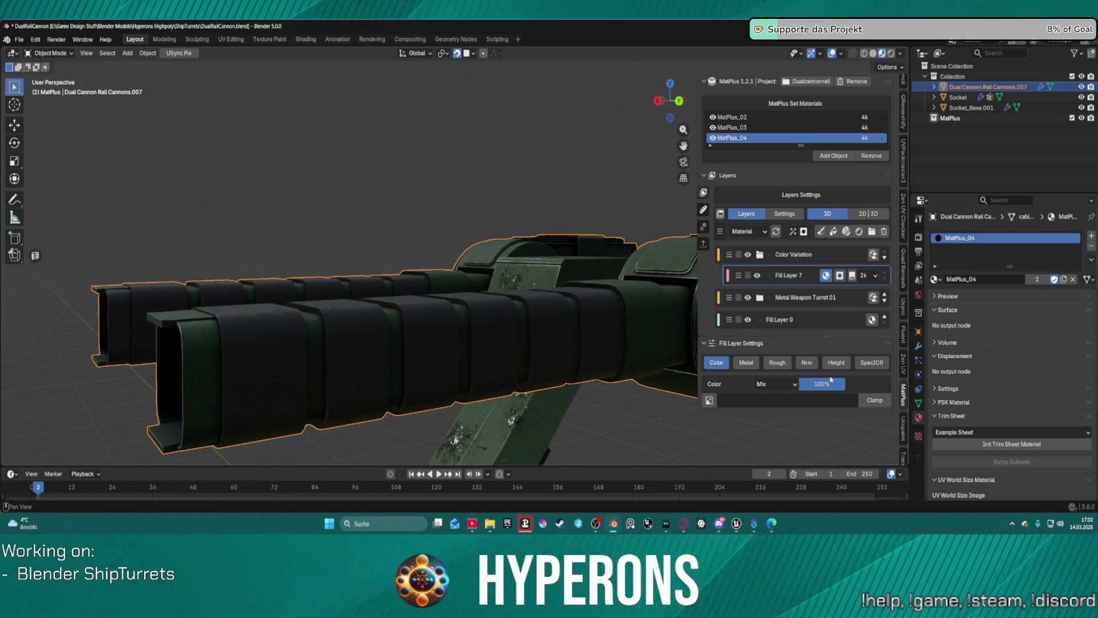
pyautogui.click(746, 362)
pyautogui.moveTo(782, 368); pyautogui.dragTo(837, 363)
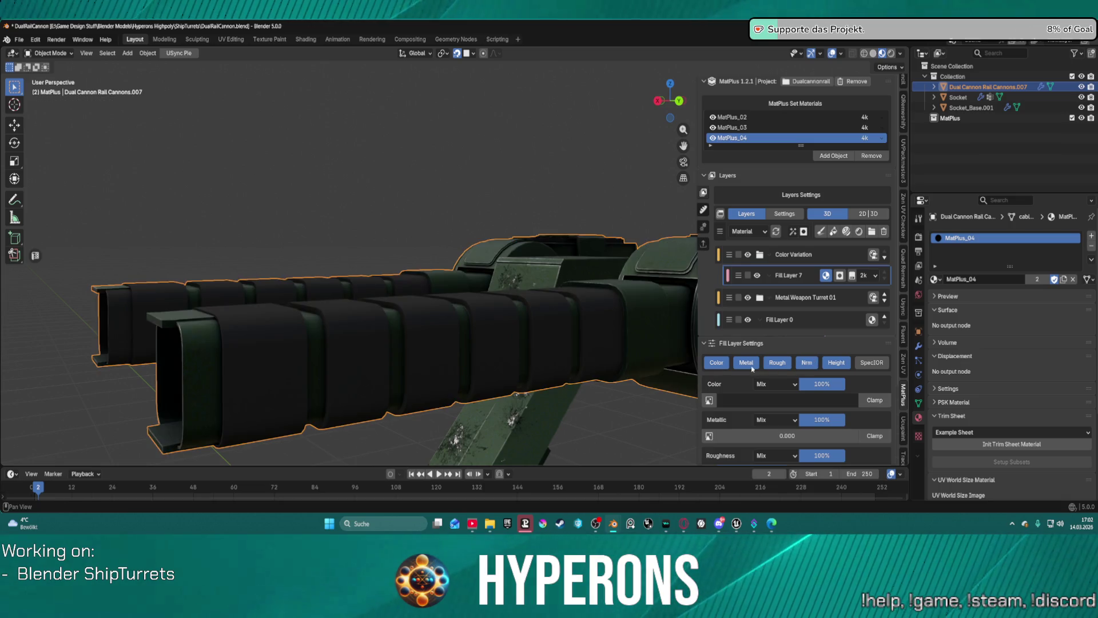
pyautogui.scroll(-2, 745, 373)
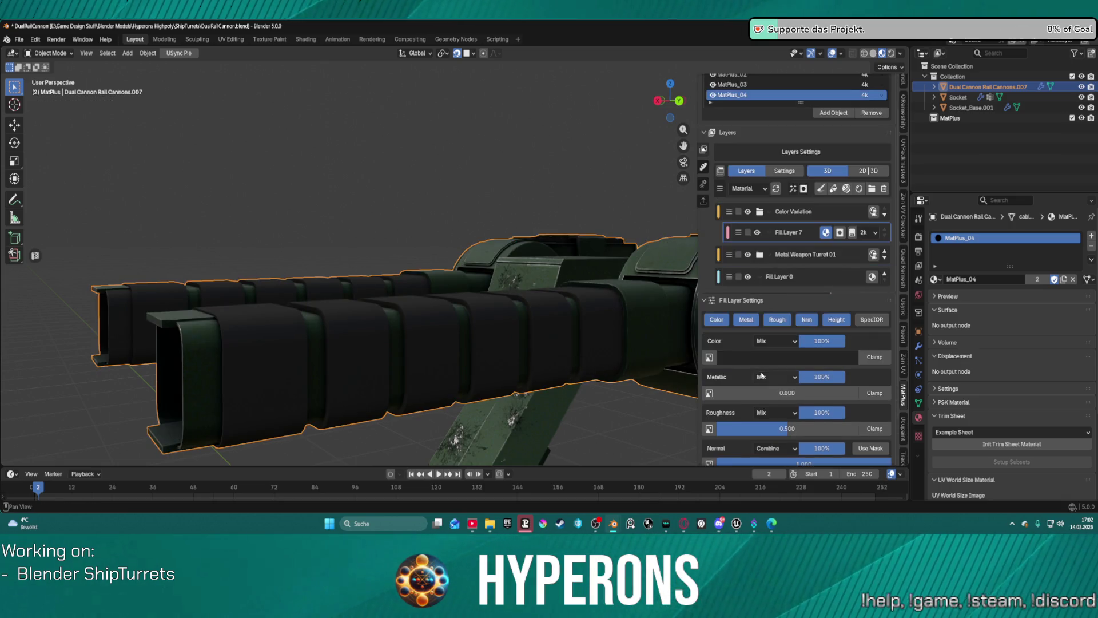
pyautogui.scroll(-4, 467, 329)
pyautogui.scroll(5, 517, 312)
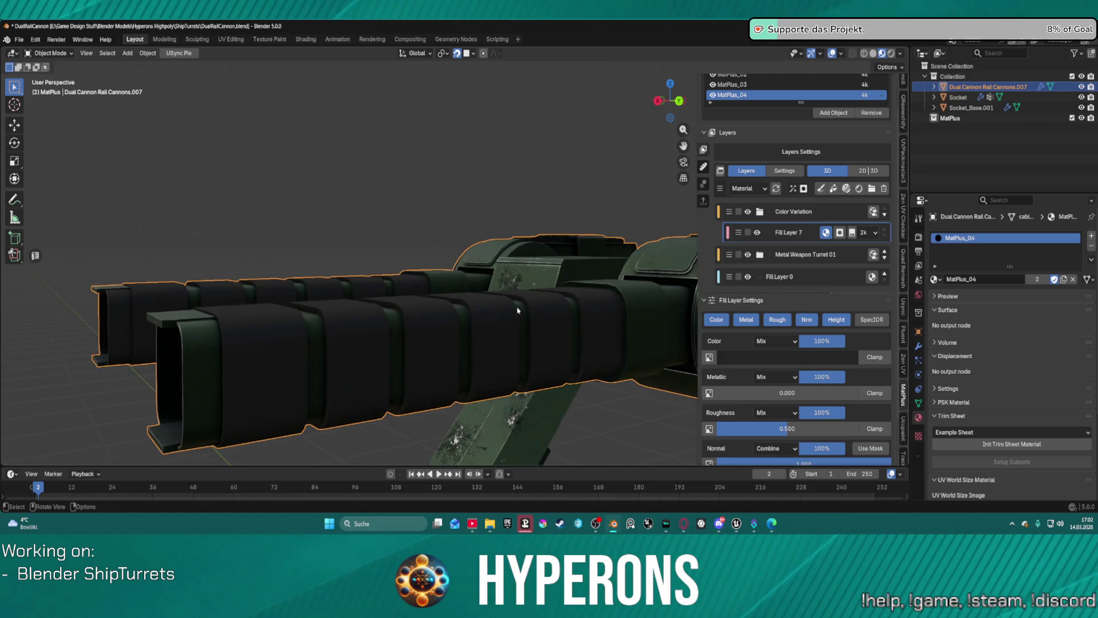
pyautogui.scroll(-1, 520, 306)
pyautogui.click(762, 360)
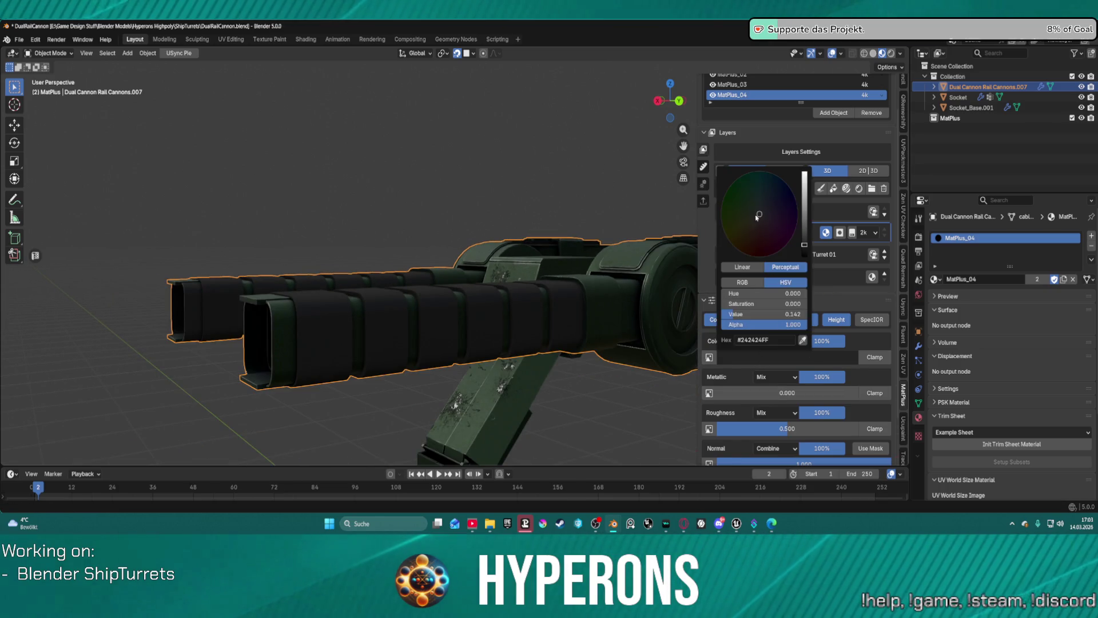
# Tune Fill Layer 7's hue, saturation and value to the dark greenish black #161713
pyautogui.moveTo(760, 214)
pyautogui.mouseDown()
pyautogui.moveTo(723, 210)
pyautogui.moveTo(727, 226)
pyautogui.mouseUp()
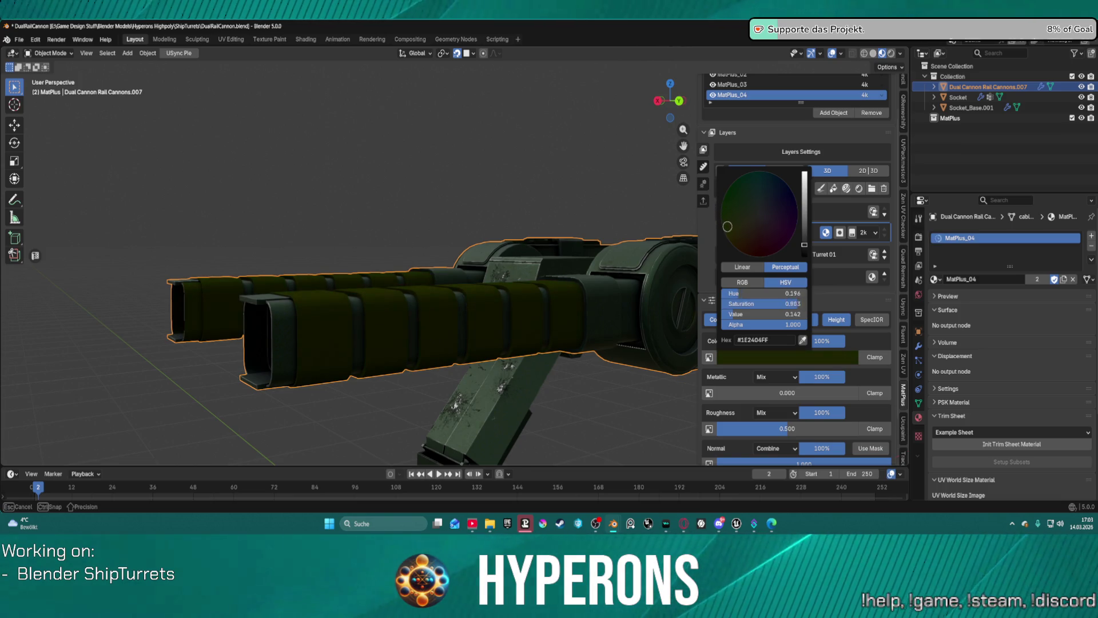
pyautogui.moveTo(804, 244); pyautogui.dragTo(804, 246)
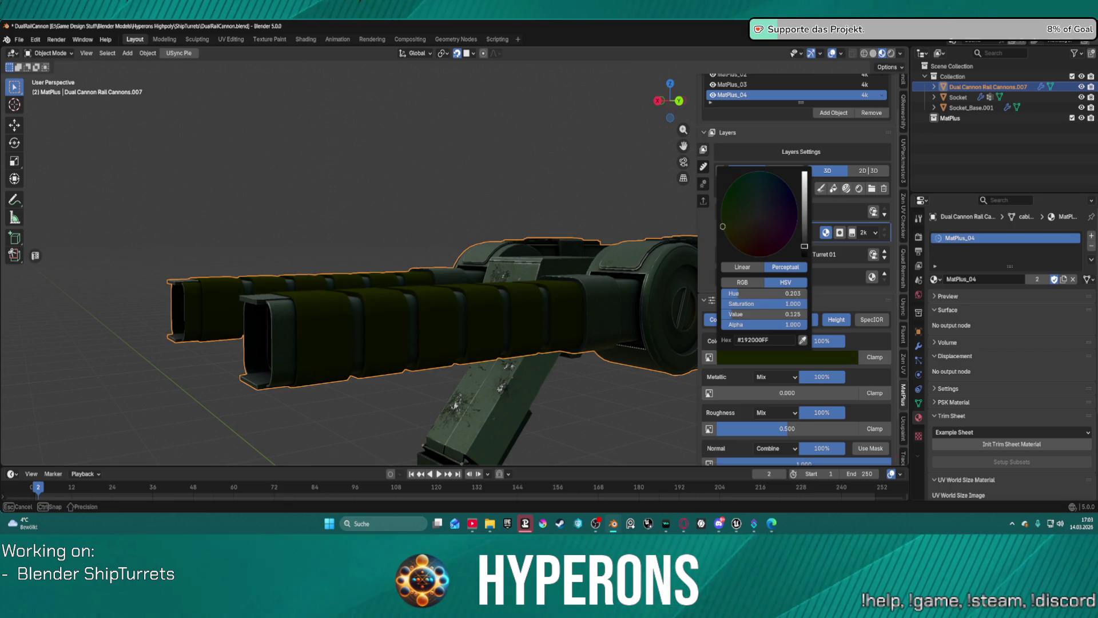
pyautogui.moveTo(723, 226)
pyautogui.mouseDown()
pyautogui.moveTo(728, 209)
pyautogui.moveTo(750, 221)
pyautogui.mouseUp()
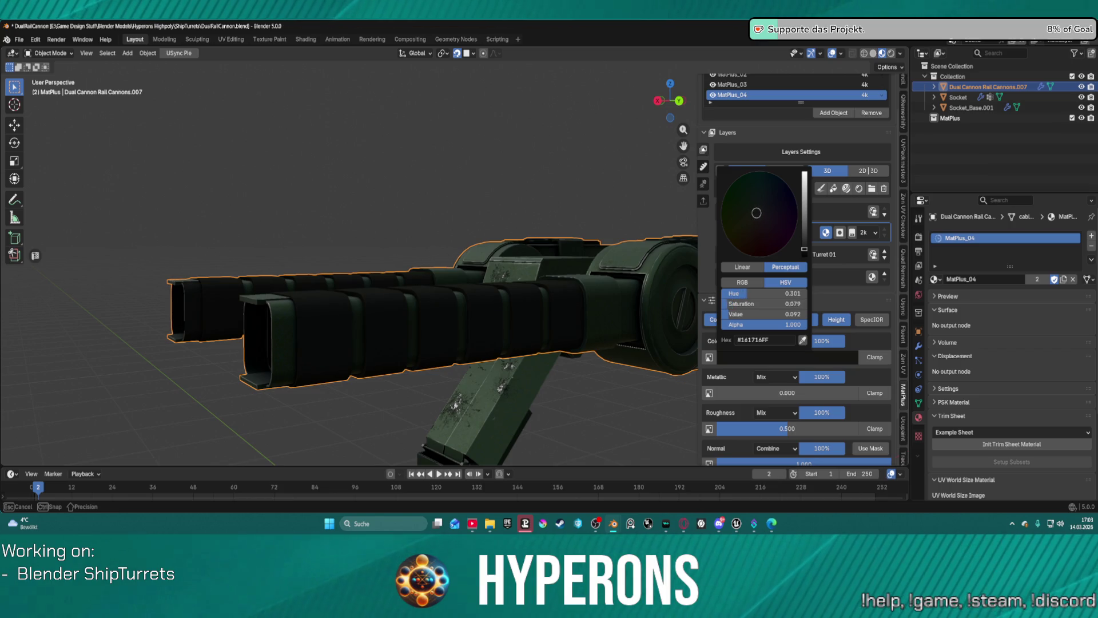
pyautogui.moveTo(761, 213)
pyautogui.mouseDown()
pyautogui.moveTo(749, 208)
pyautogui.moveTo(755, 216)
pyautogui.mouseUp()
pyautogui.moveTo(753, 214); pyautogui.dragTo(753, 214)
pyautogui.scroll(-8, 532, 309)
pyautogui.scroll(5, 532, 309)
pyautogui.moveTo(532, 309)
pyautogui.mouseDown(button='middle')
pyautogui.moveTo(609, 337)
pyautogui.moveTo(463, 350)
pyautogui.moveTo(498, 320)
pyautogui.moveTo(535, 235)
pyautogui.moveTo(531, 307)
pyautogui.mouseUp(button='middle')
pyautogui.scroll(5, 457, 352)
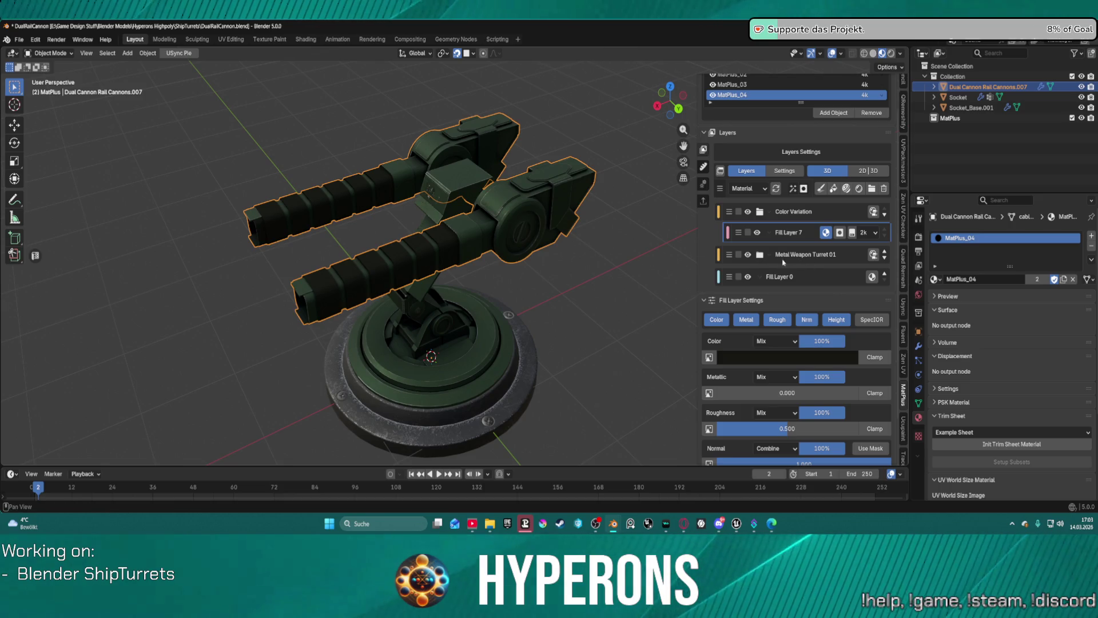
pyautogui.moveTo(521, 296)
pyautogui.mouseDown(button='middle')
pyautogui.moveTo(623, 286)
pyautogui.moveTo(473, 253)
pyautogui.moveTo(558, 237)
pyautogui.mouseUp(button='middle')
pyautogui.scroll(6, 557, 237)
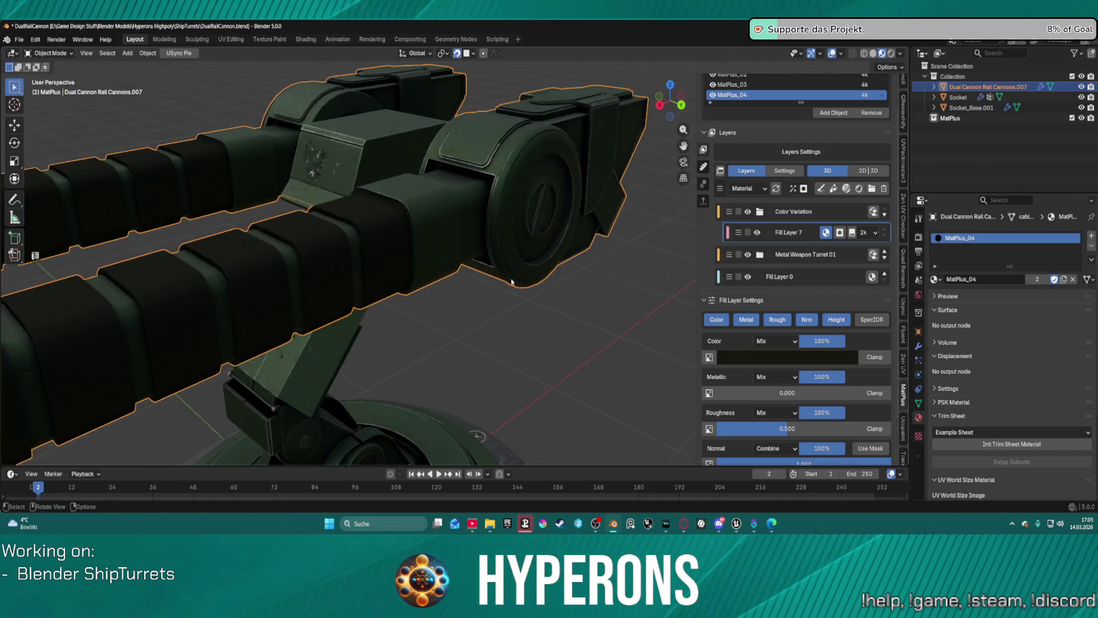
pyautogui.scroll(-5, 512, 282)
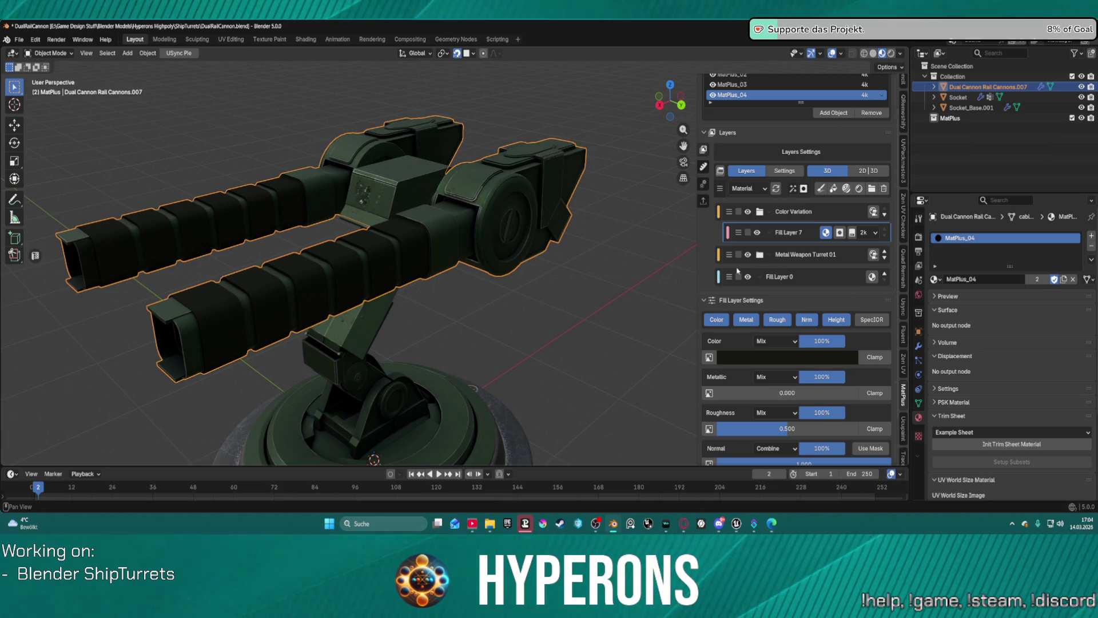
pyautogui.moveTo(492, 306)
pyautogui.keyDown('shift'); pyautogui.mouseDown(button='middle')
pyautogui.moveTo(519, 303)
pyautogui.moveTo(658, 480)
pyautogui.mouseUp(button='middle'); pyautogui.keyUp('shift')
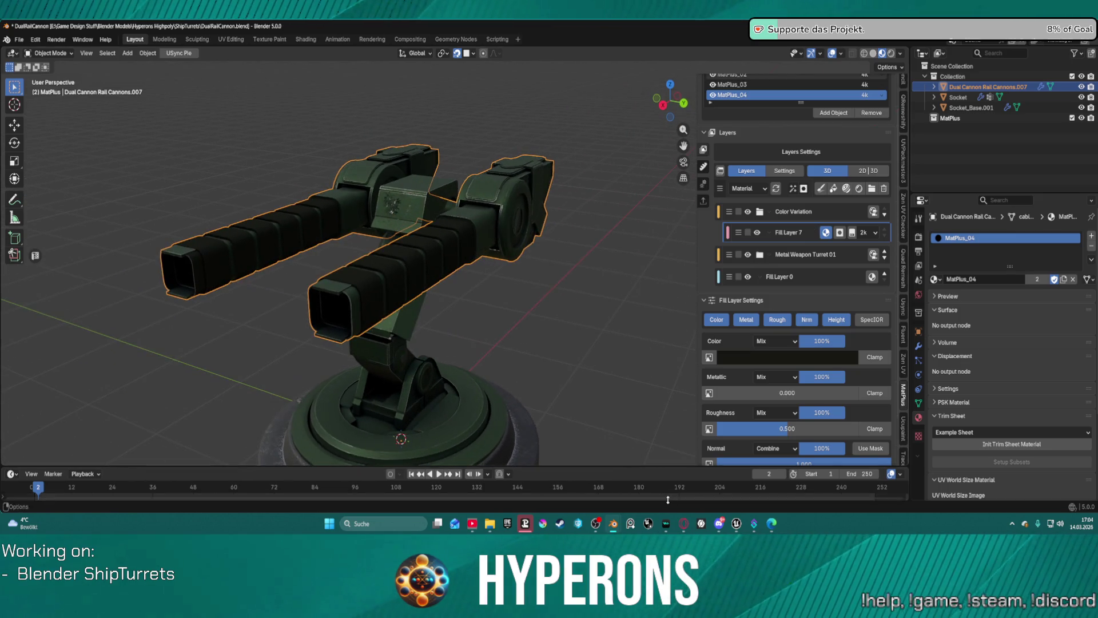
pyautogui.click(756, 524)
# Start a Play-in-Editor session of the LoadMap level
pyautogui.scroll(-5, 372, 290)
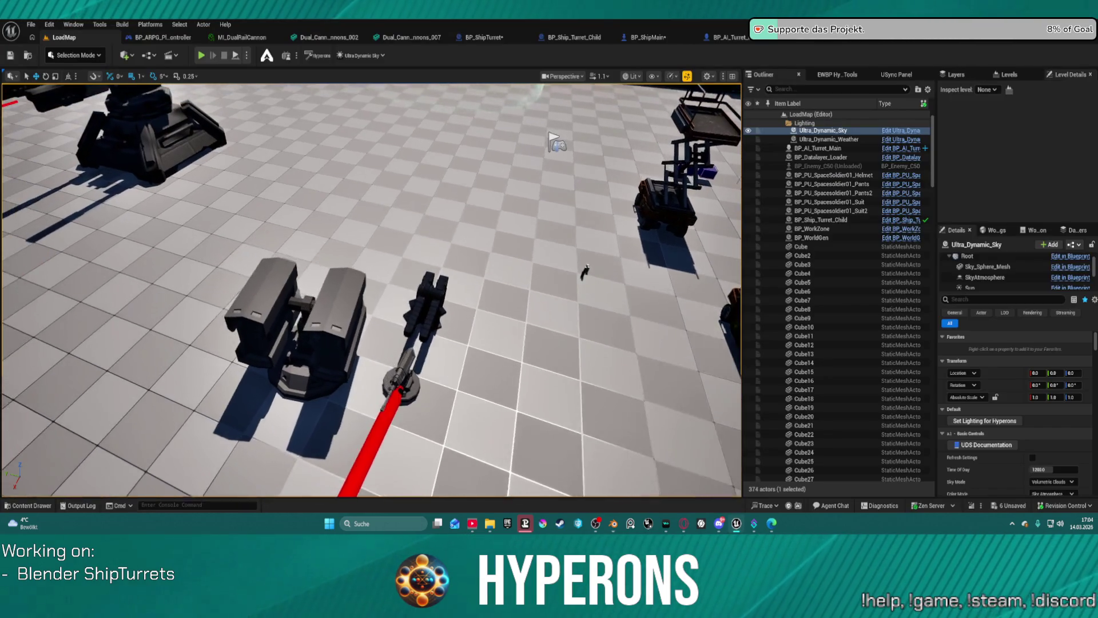
pyautogui.scroll(-5, 372, 290)
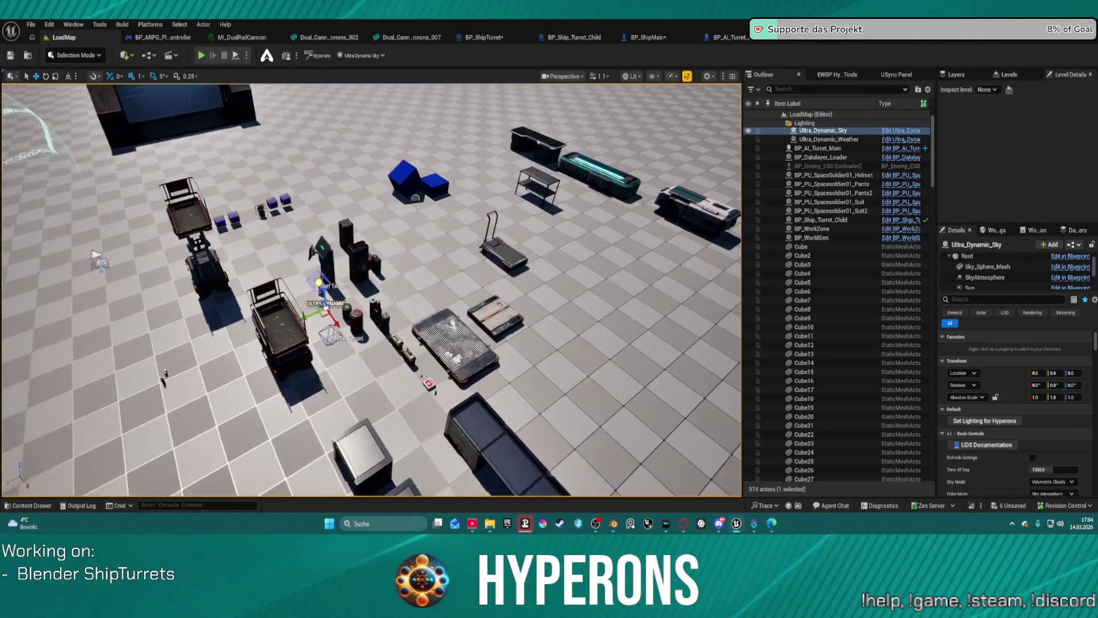
pyautogui.scroll(8, 372, 290)
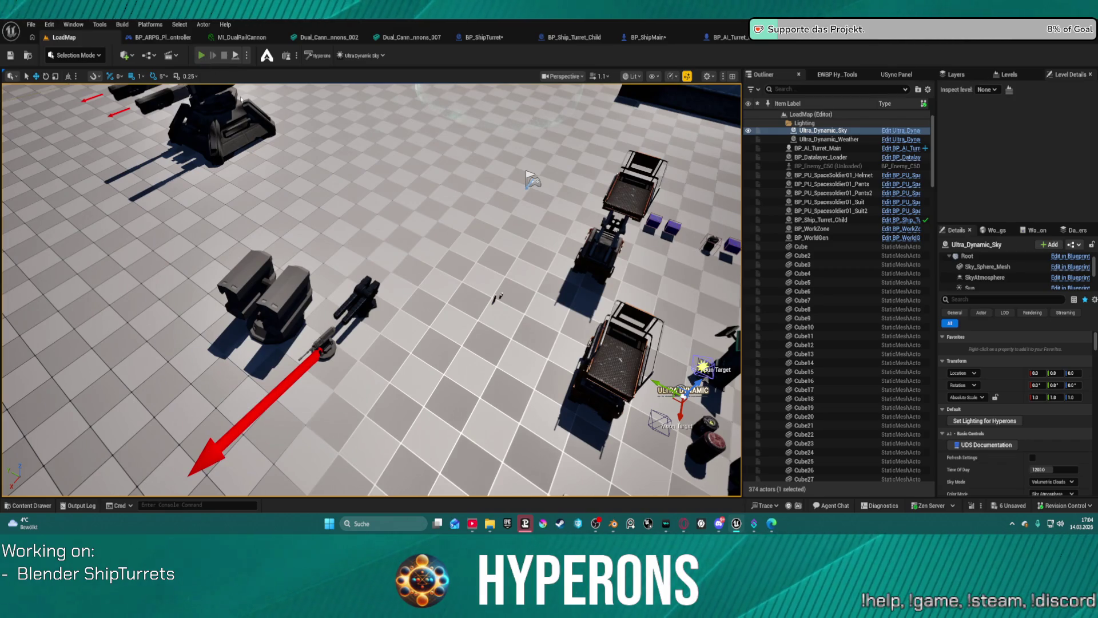
pyautogui.click(201, 55)
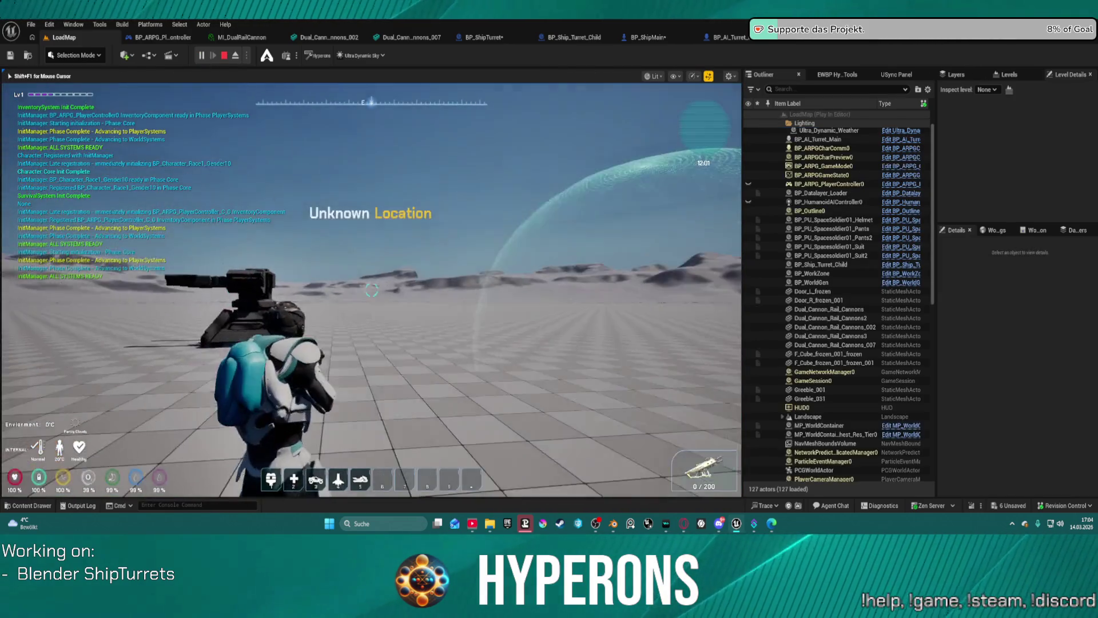
# Walk the character around the turrets with WASD, then end the play session
pyautogui.press('w')
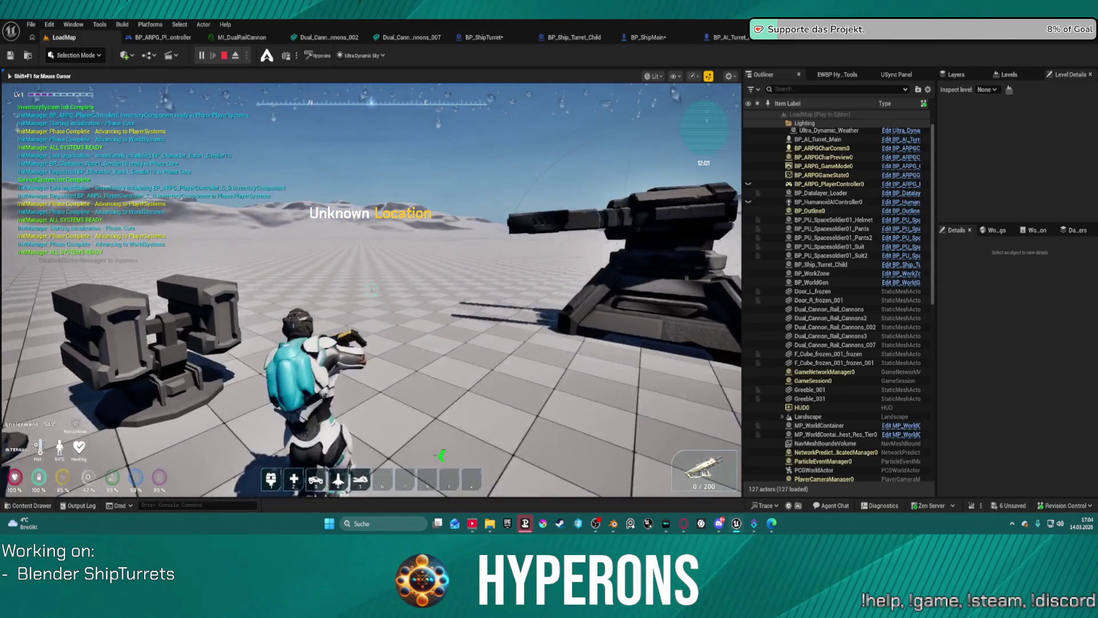
pyautogui.press('w')
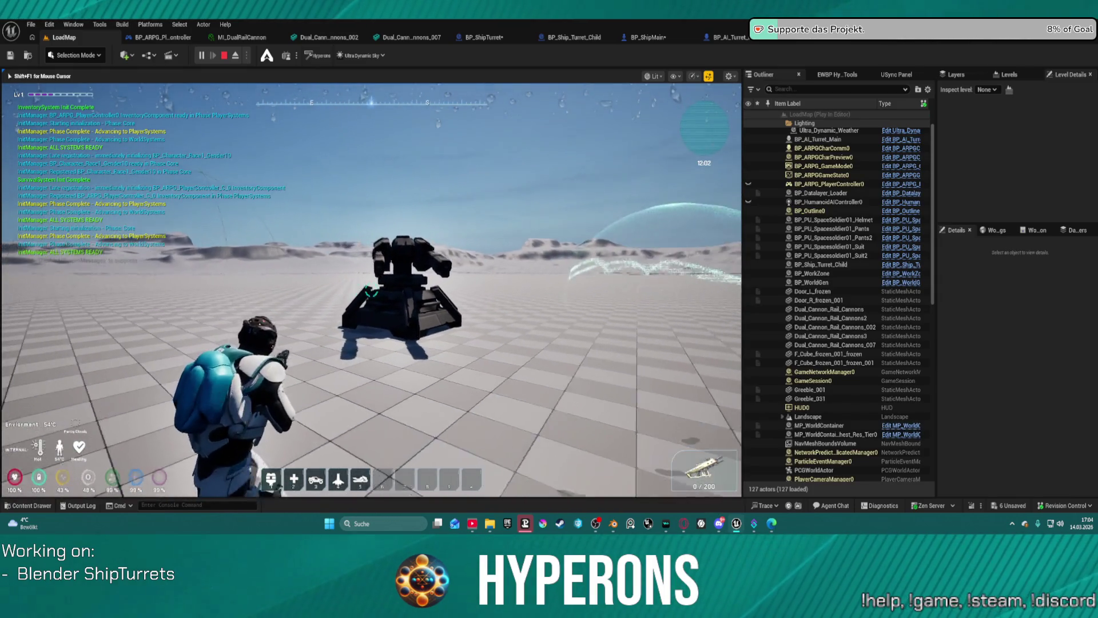
pyautogui.press('w')
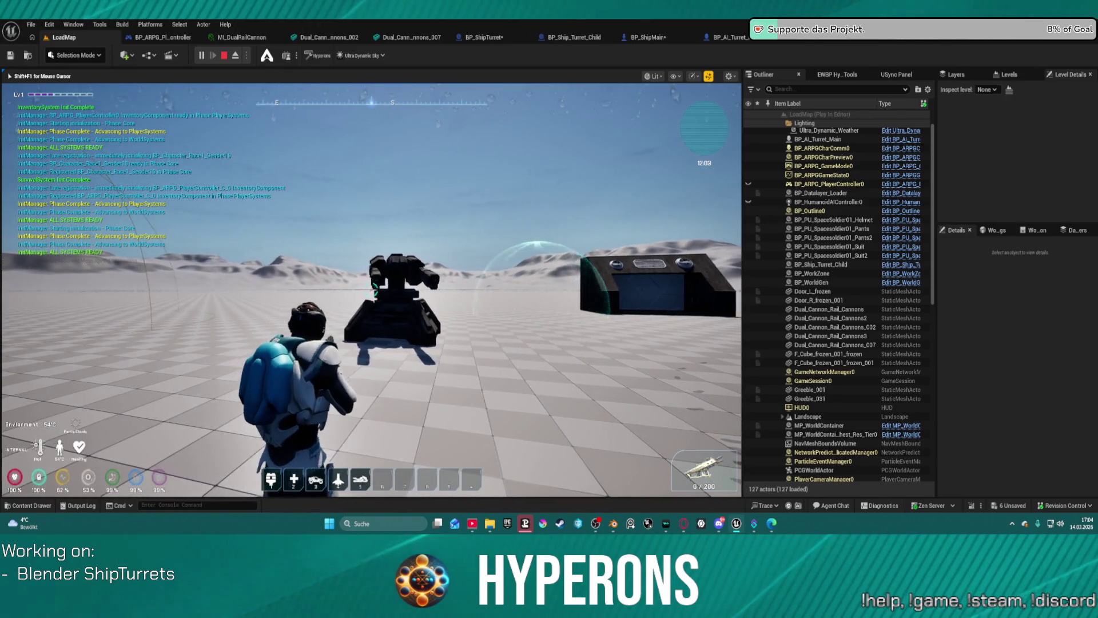
pyautogui.press('w')
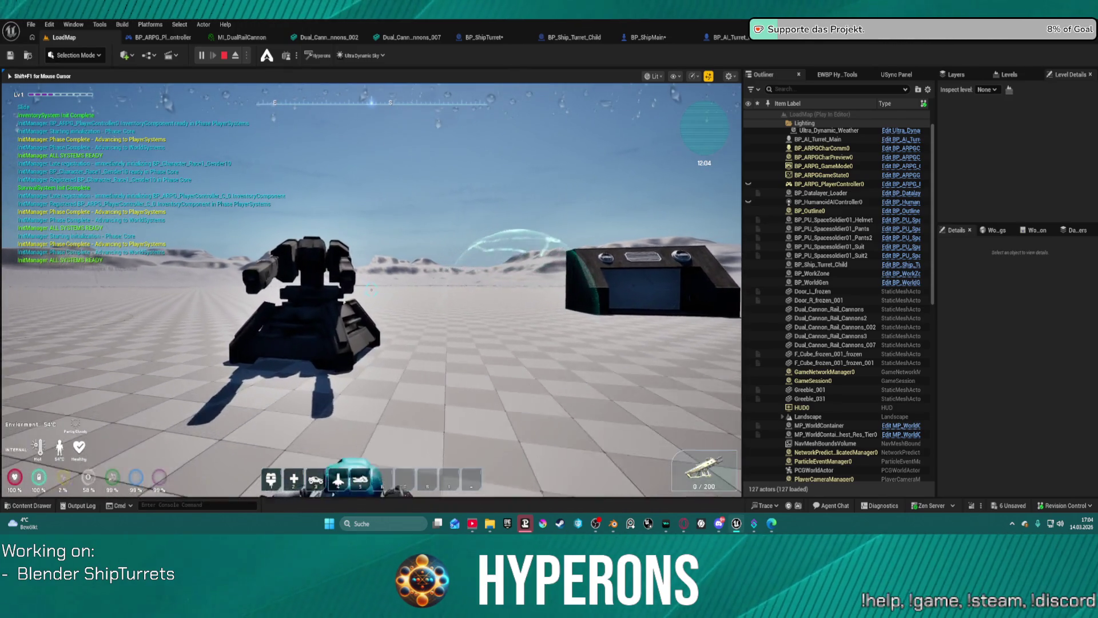
pyautogui.press('w')
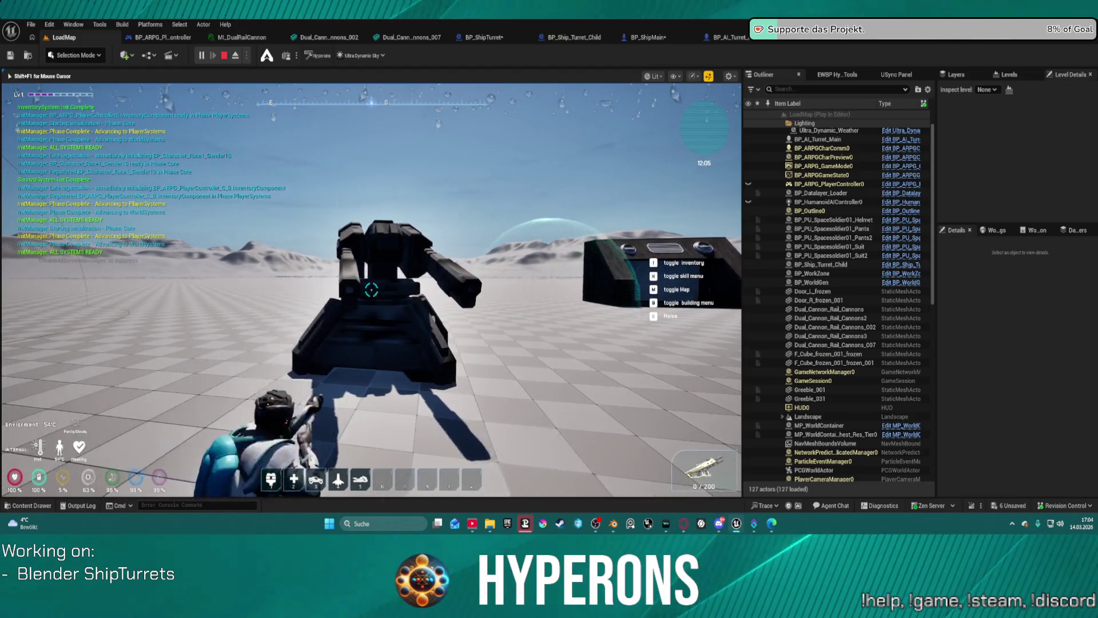
pyautogui.press('s')
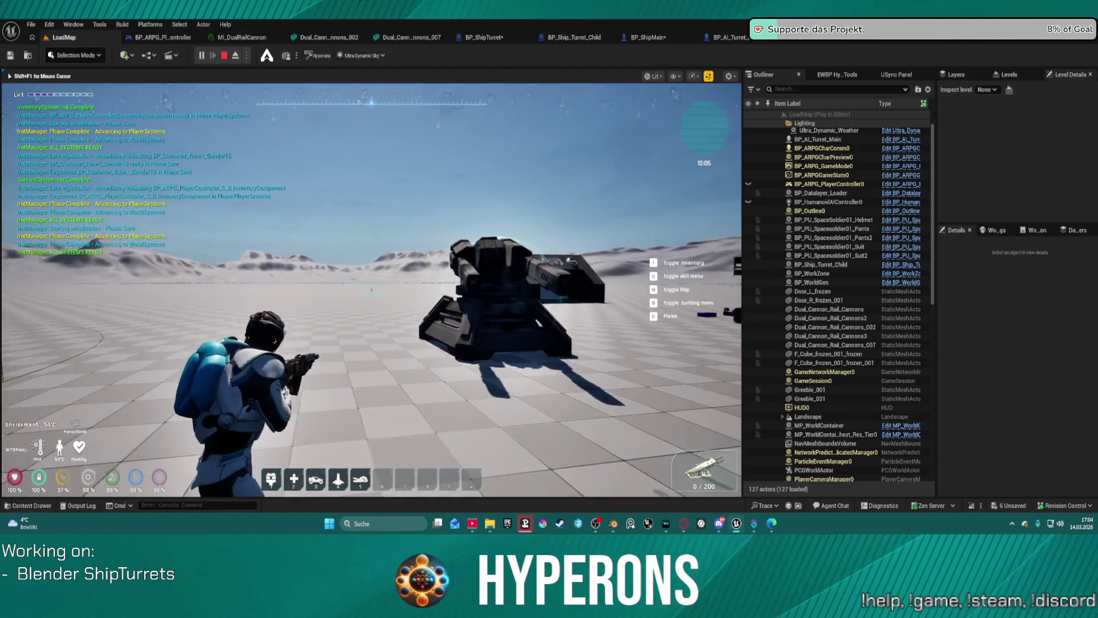
pyautogui.press('a')
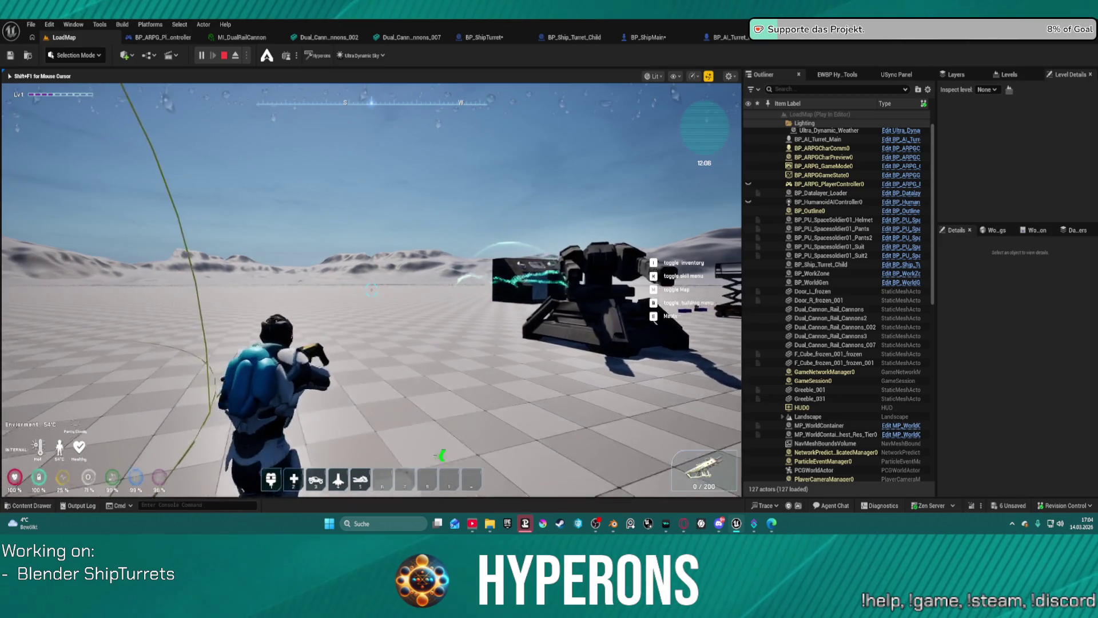
pyautogui.press('w')
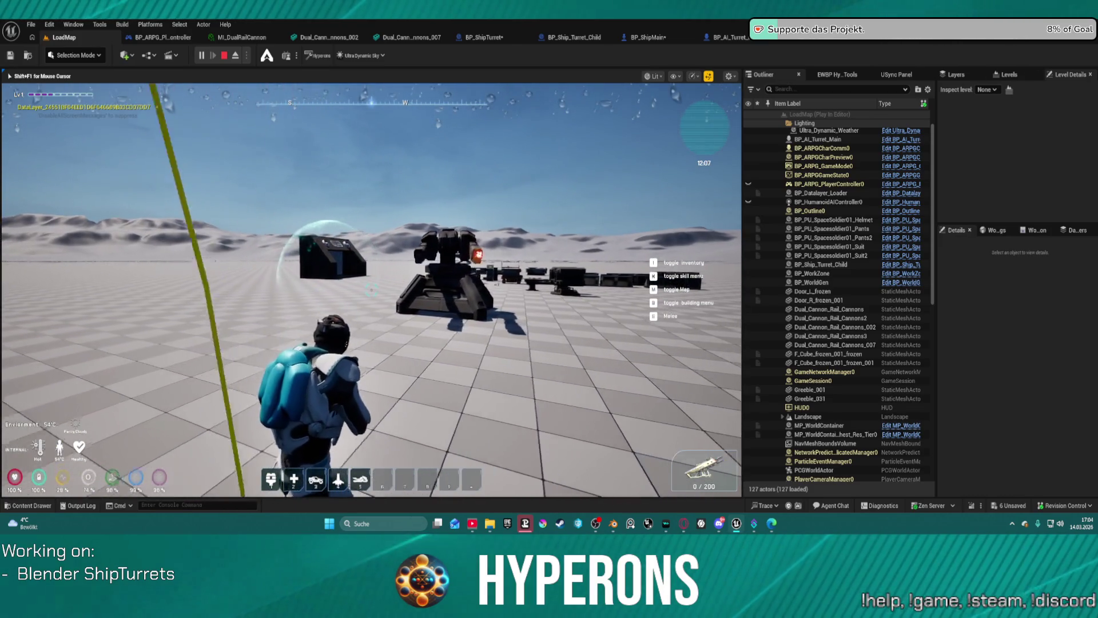
pyautogui.press('w')
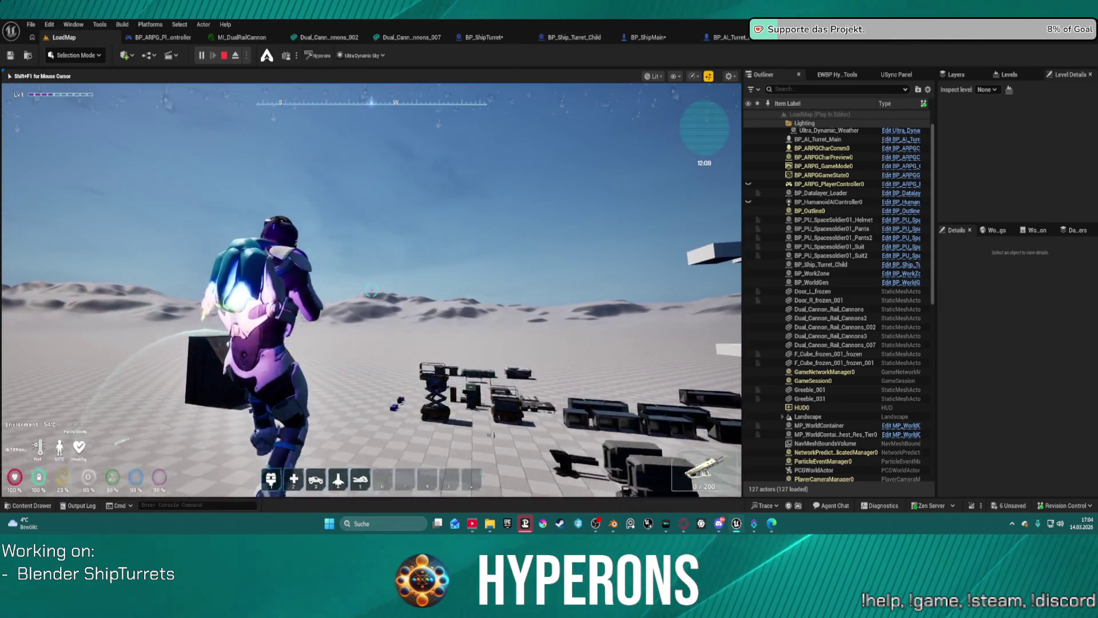
pyautogui.press('w')
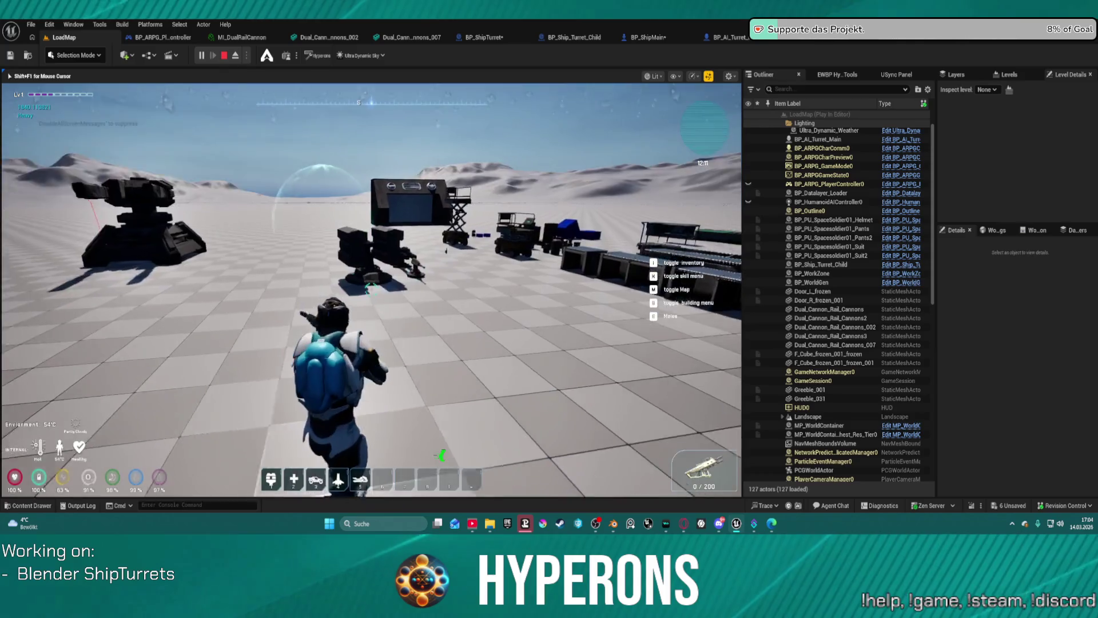
pyautogui.press('w')
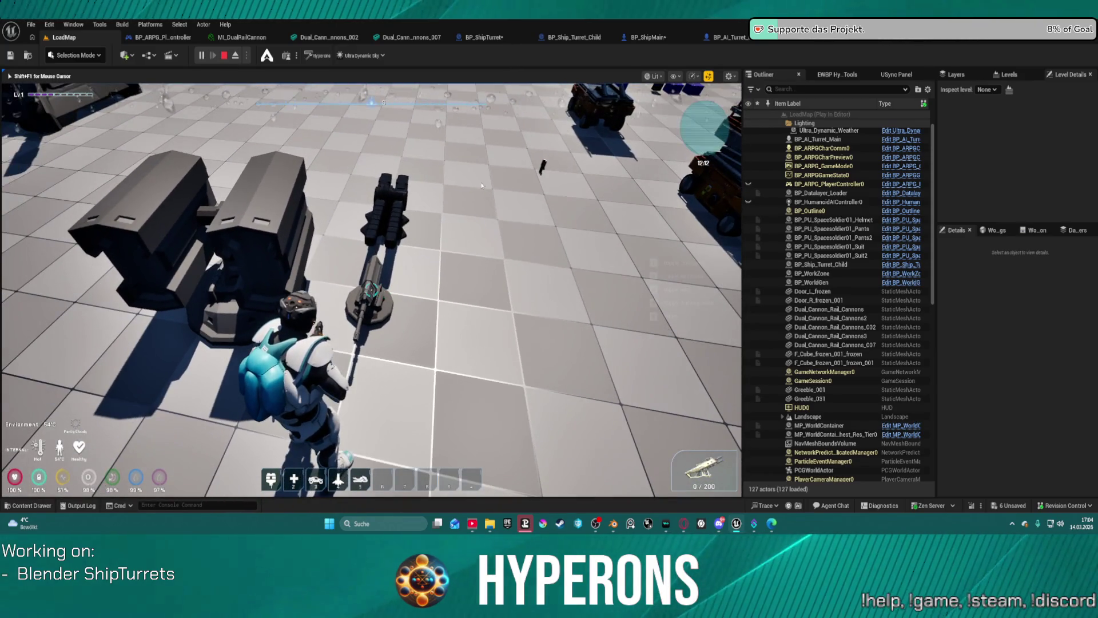
pyautogui.press('Escape')
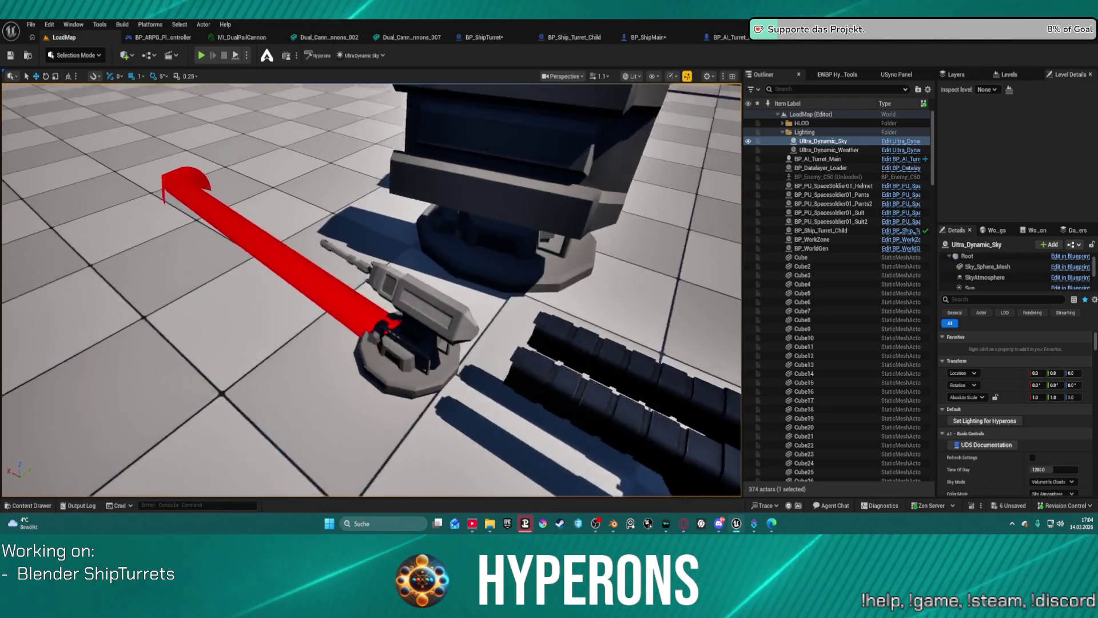
# Select SM_Prop_Turret_Base_Double_03 and rotate it by about -65°
pyautogui.moveTo(548, 309); pyautogui.dragTo(548, 309, button='right')
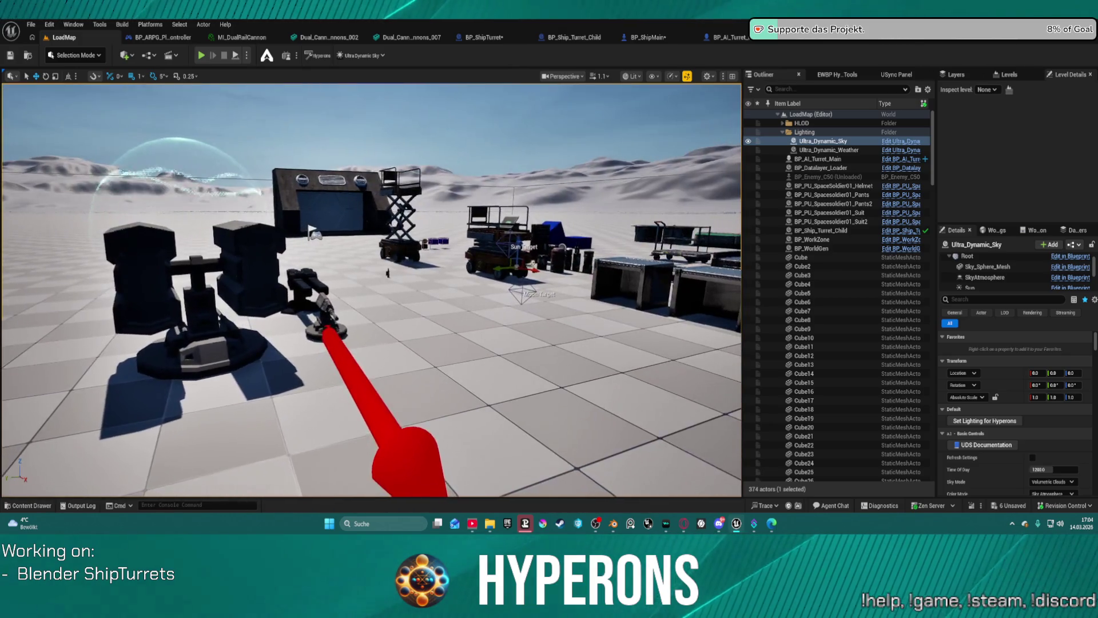
pyautogui.moveTo(548, 310); pyautogui.dragTo(548, 310, button='right')
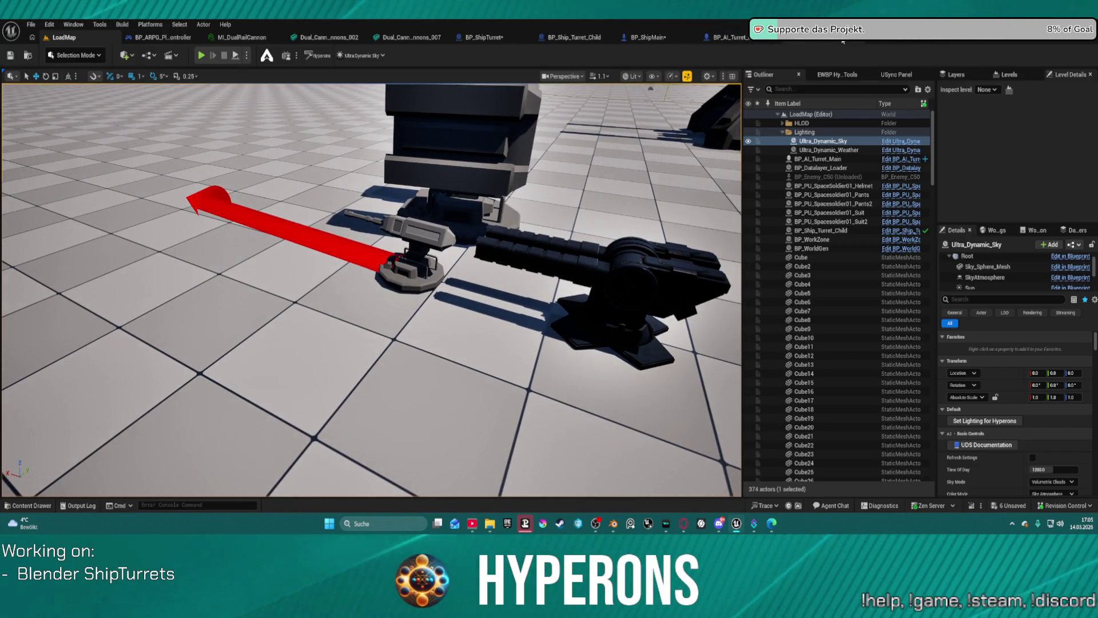
pyautogui.moveTo(548, 310); pyautogui.dragTo(548, 309, button='right')
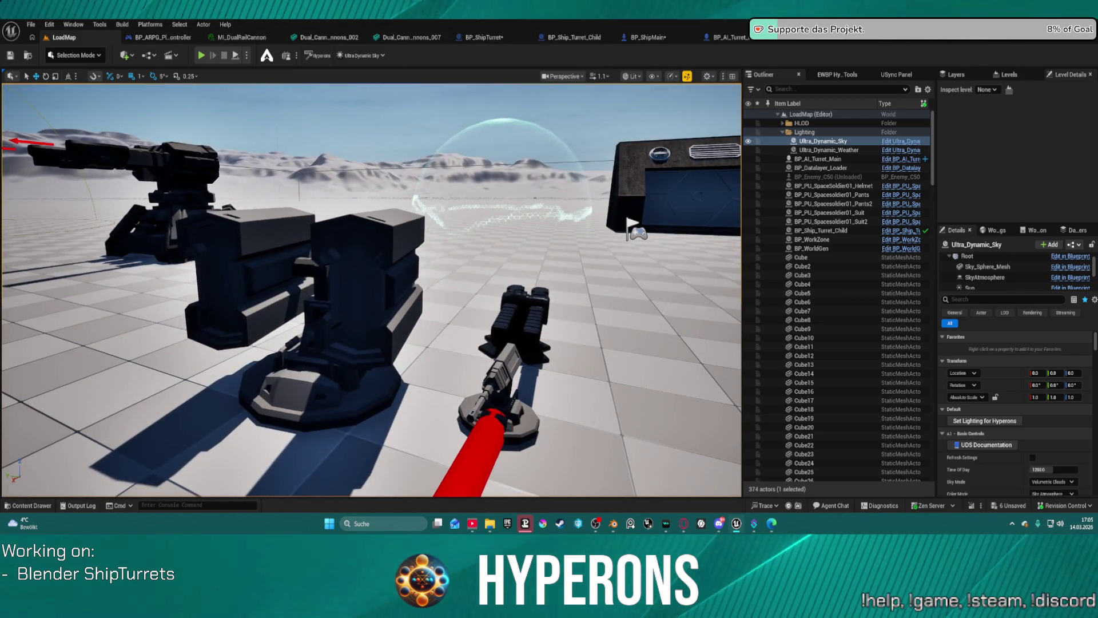
pyautogui.click(309, 269)
pyautogui.press('e')
pyautogui.moveTo(349, 274)
pyautogui.mouseDown()
pyautogui.moveTo(361, 270)
pyautogui.moveTo(362, 311)
pyautogui.mouseUp()
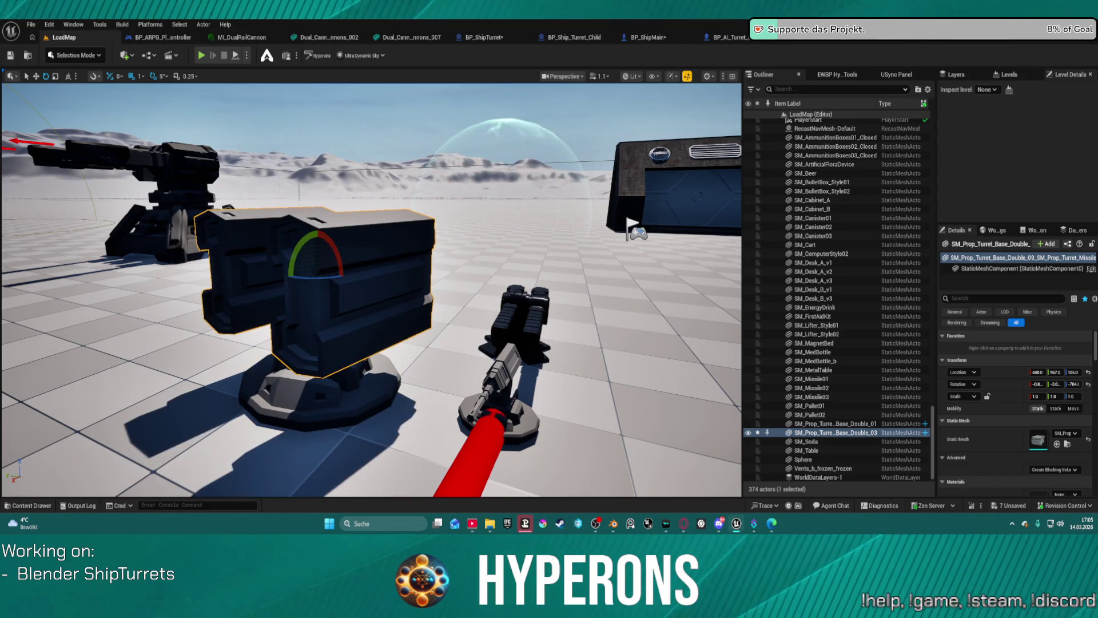
# Reset the double turret base's rotation and location to zero in Details
pyautogui.click(509, 343)
pyautogui.moveTo(509, 343); pyautogui.dragTo(535, 341, button='right')
pyautogui.moveTo(379, 273); pyautogui.dragTo(398, 275, button='right')
pyautogui.click(419, 314)
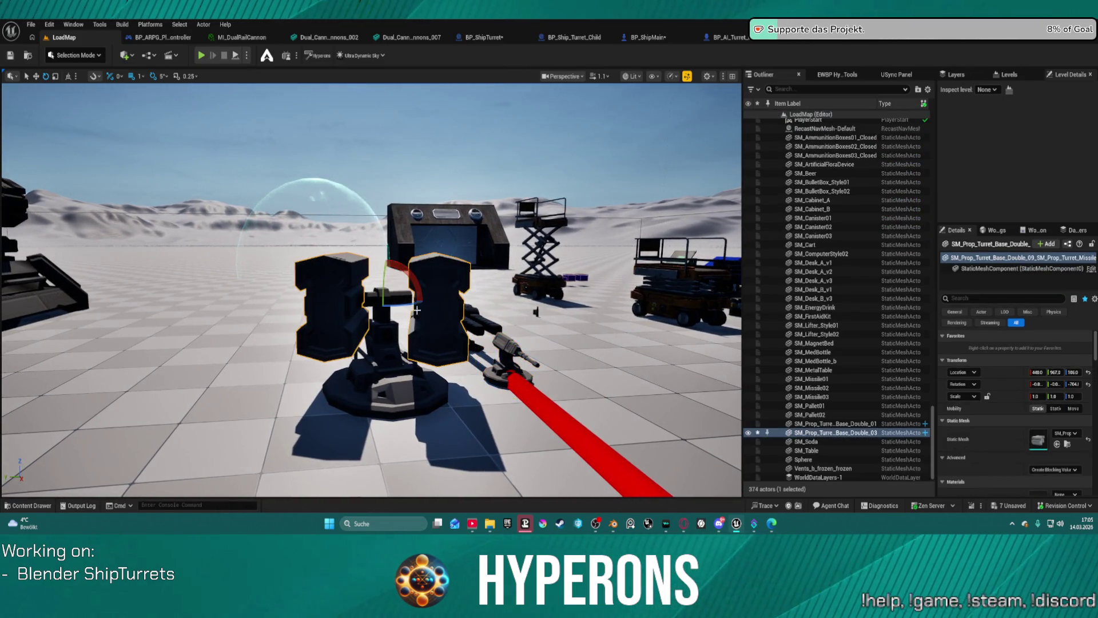
pyautogui.moveTo(382, 281)
pyautogui.mouseDown()
pyautogui.moveTo(383, 292)
pyautogui.moveTo(409, 297)
pyautogui.moveTo(435, 268)
pyautogui.mouseUp()
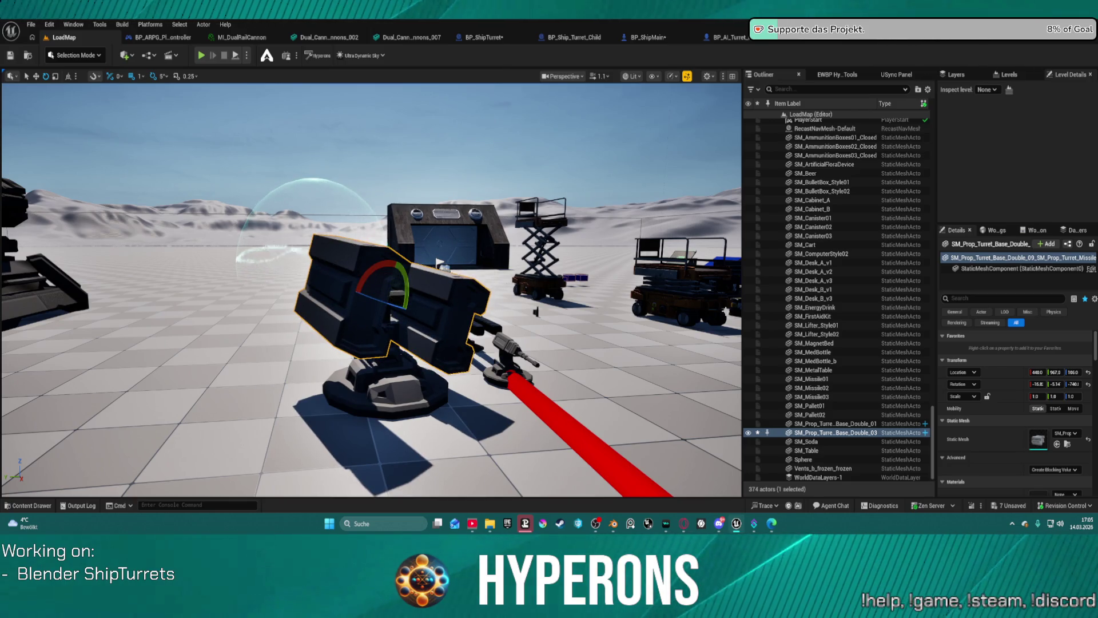
pyautogui.click(1088, 384)
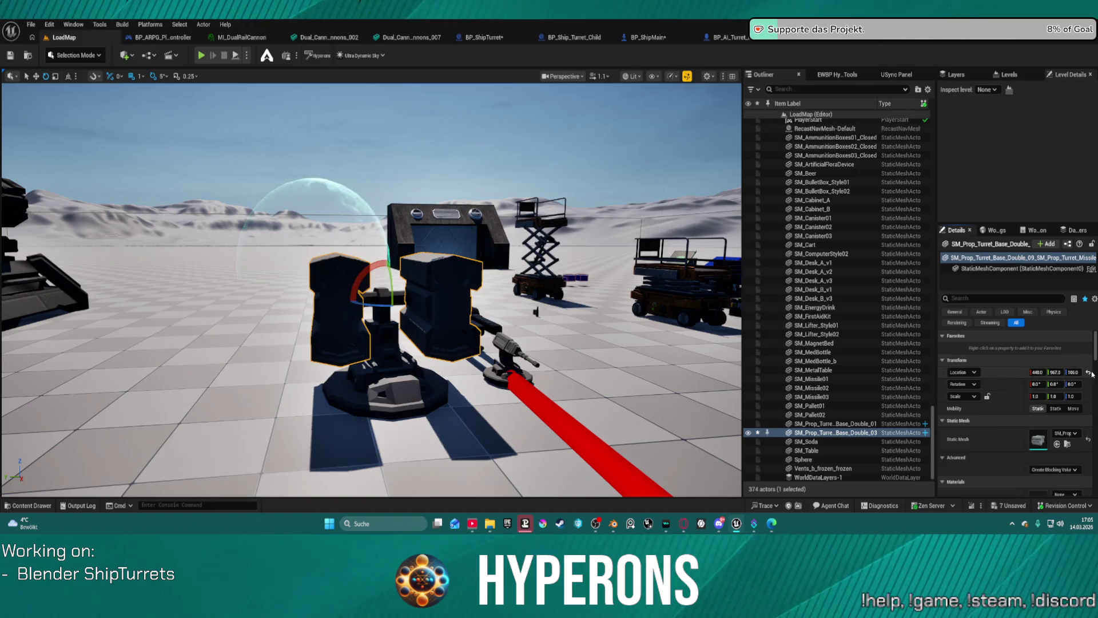
pyautogui.click(1089, 372)
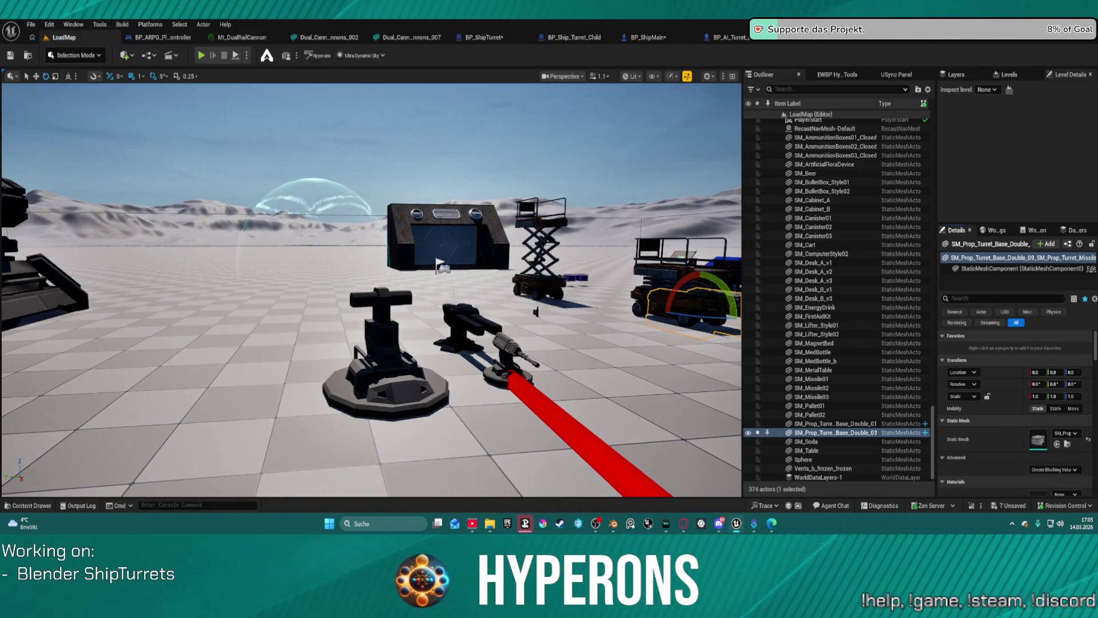
# Move the double turret base onto the small ship turret
pyautogui.moveTo(309, 194)
pyautogui.mouseDown(button='right')
pyautogui.moveTo(401, 197)
pyautogui.moveTo(303, 258)
pyautogui.moveTo(300, 297)
pyautogui.moveTo(378, 286)
pyautogui.moveTo(414, 265)
pyautogui.mouseUp(button='right')
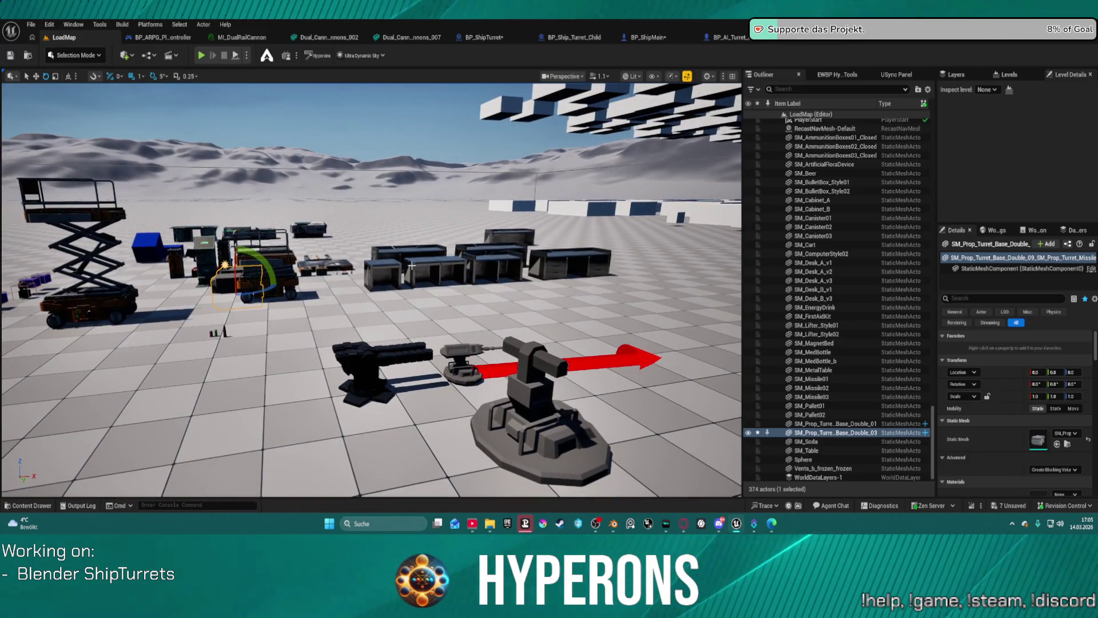
pyautogui.press('g')
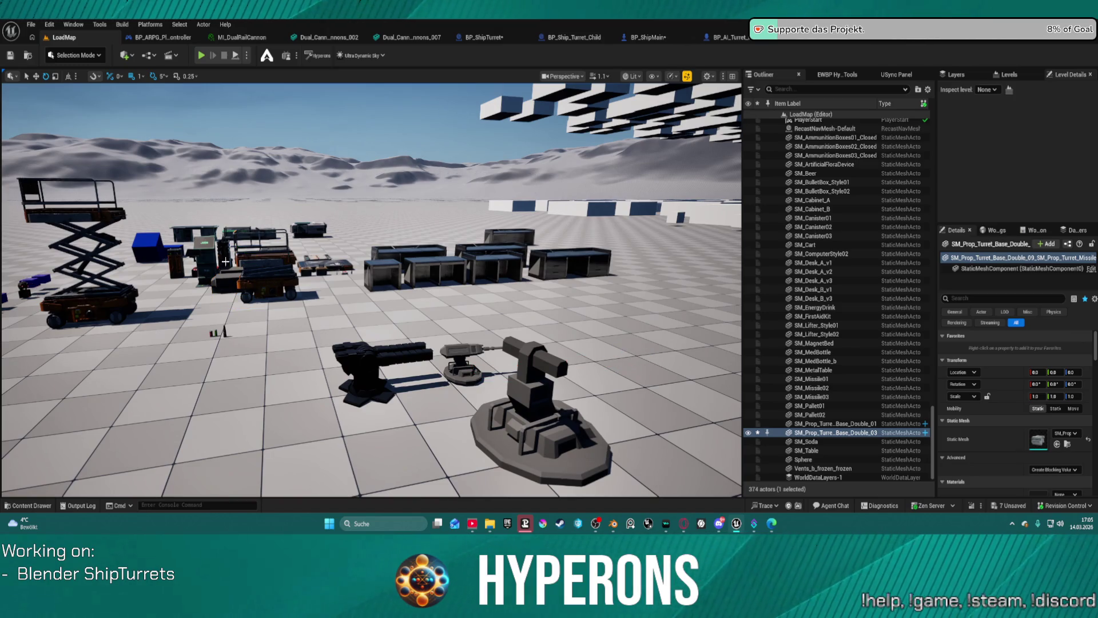
pyautogui.press('g')
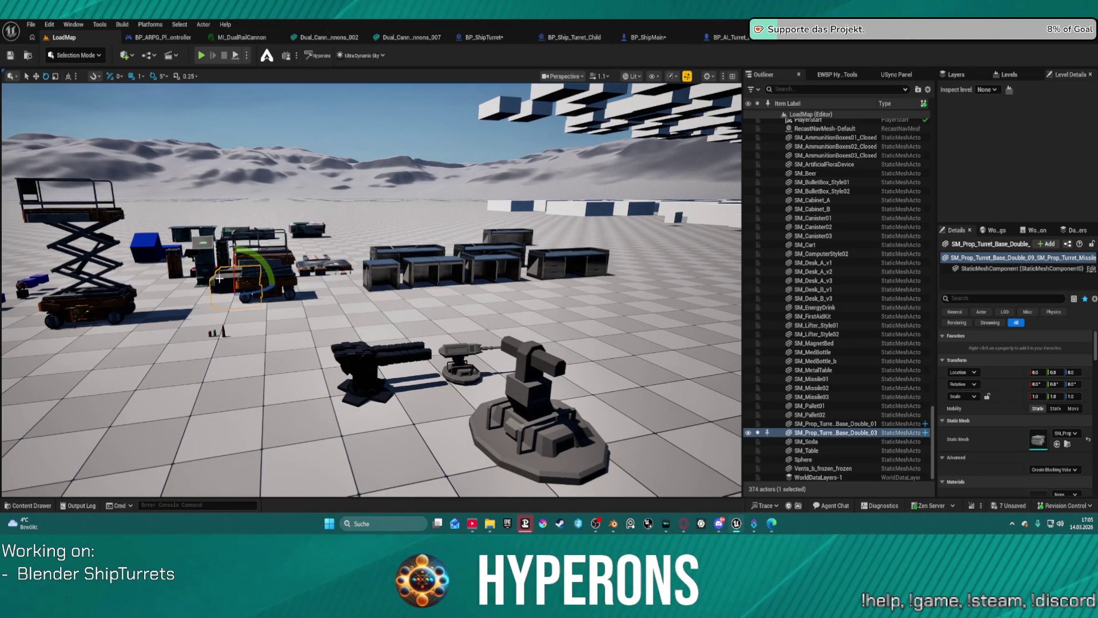
pyautogui.press('w')
pyautogui.moveTo(240, 286); pyautogui.dragTo(531, 353)
pyautogui.press('f')
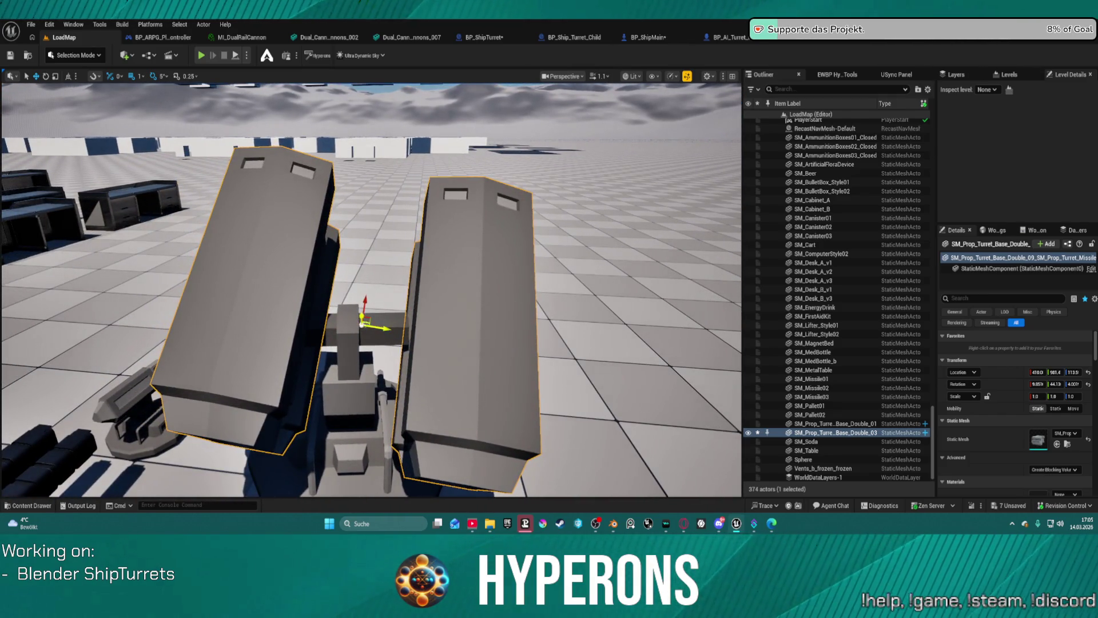
pyautogui.moveTo(362, 324)
pyautogui.mouseDown()
pyautogui.moveTo(348, 319)
pyautogui.moveTo(349, 295)
pyautogui.moveTo(353, 320)
pyautogui.mouseUp()
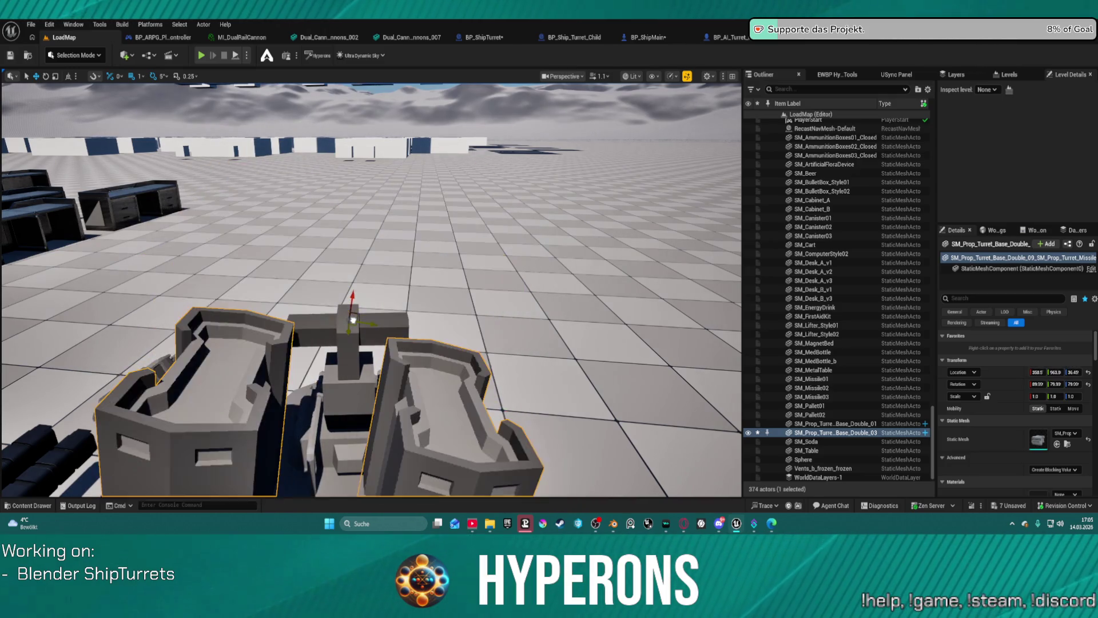
pyautogui.hotkey('ctrl', 'z')
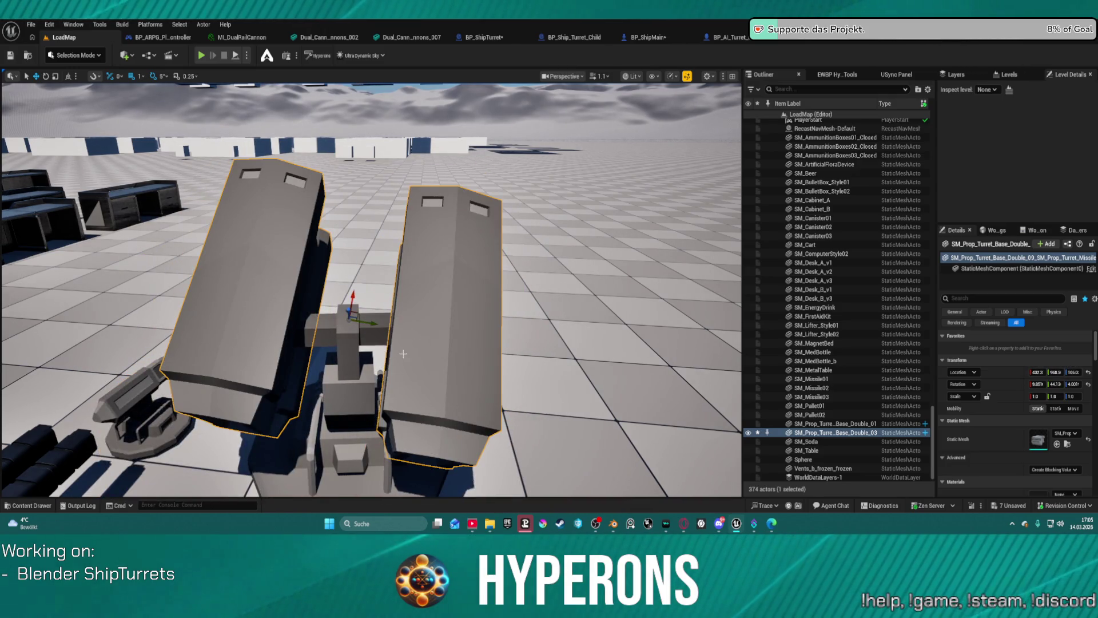
# Reset the base's rotation to keep it upright and scale its Y to about 0.81
pyautogui.press('e')
pyautogui.moveTo(350, 316); pyautogui.dragTo(497, 343)
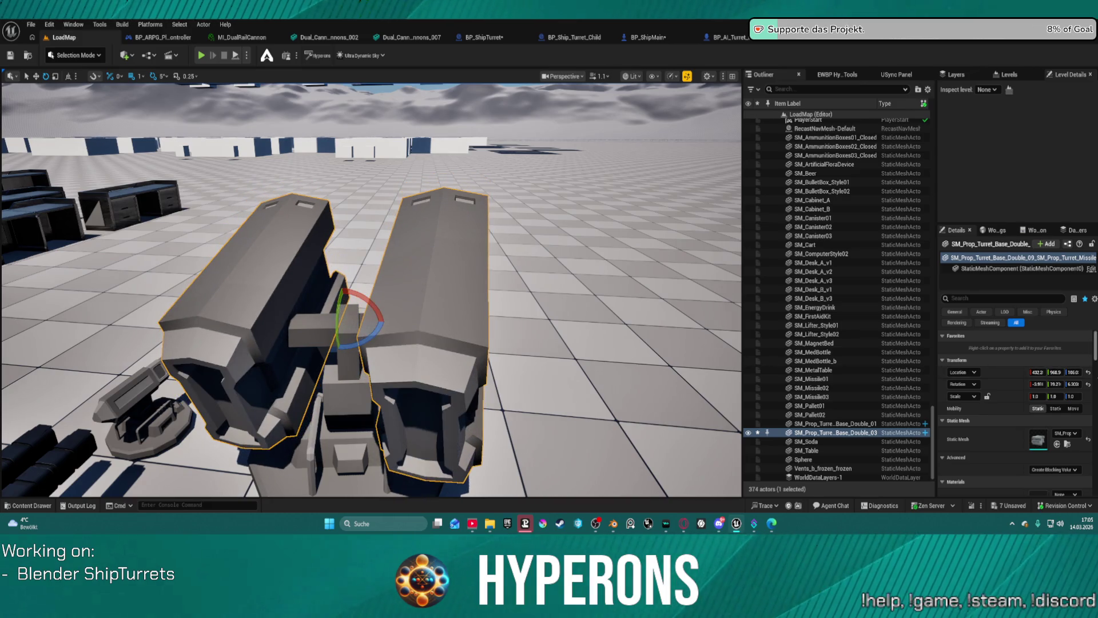
pyautogui.click(1089, 383)
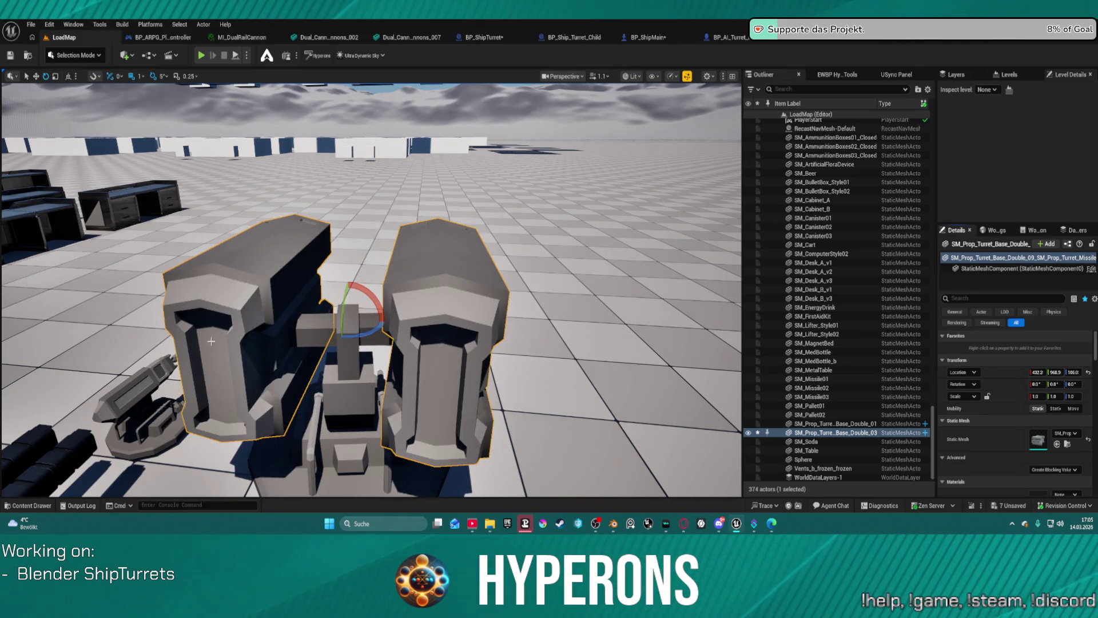
pyautogui.press('w')
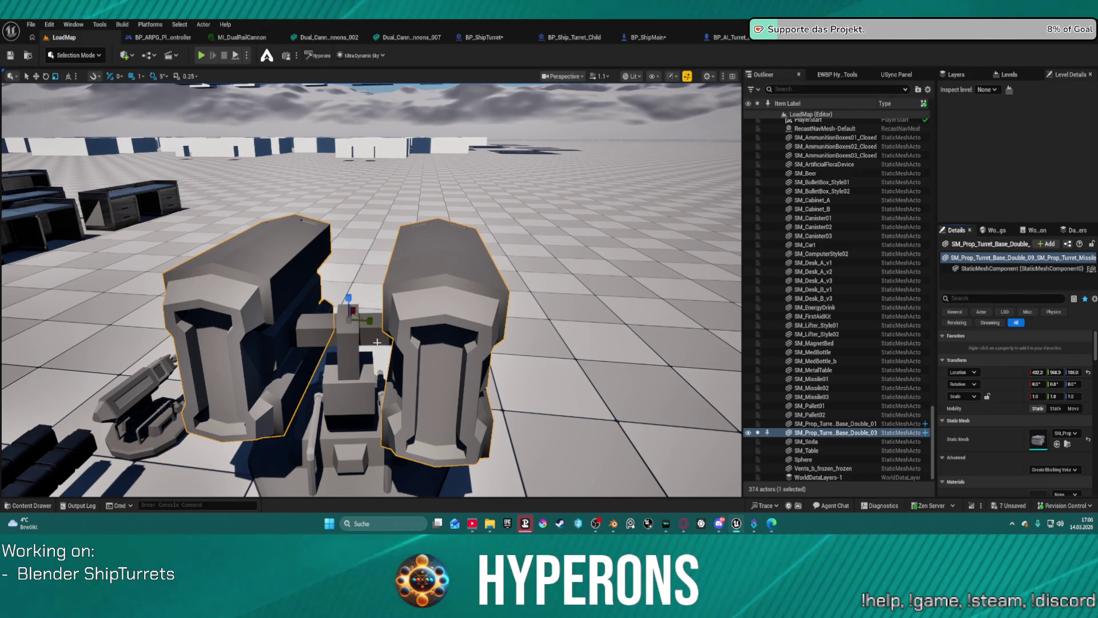
pyautogui.press('r')
pyautogui.moveTo(372, 321)
pyautogui.mouseDown()
pyautogui.moveTo(346, 320)
pyautogui.moveTo(367, 320)
pyautogui.mouseUp()
pyautogui.moveTo(368, 321)
pyautogui.mouseDown(button='right')
pyautogui.moveTo(326, 328)
pyautogui.moveTo(375, 312)
pyautogui.moveTo(382, 296)
pyautogui.mouseUp(button='right')
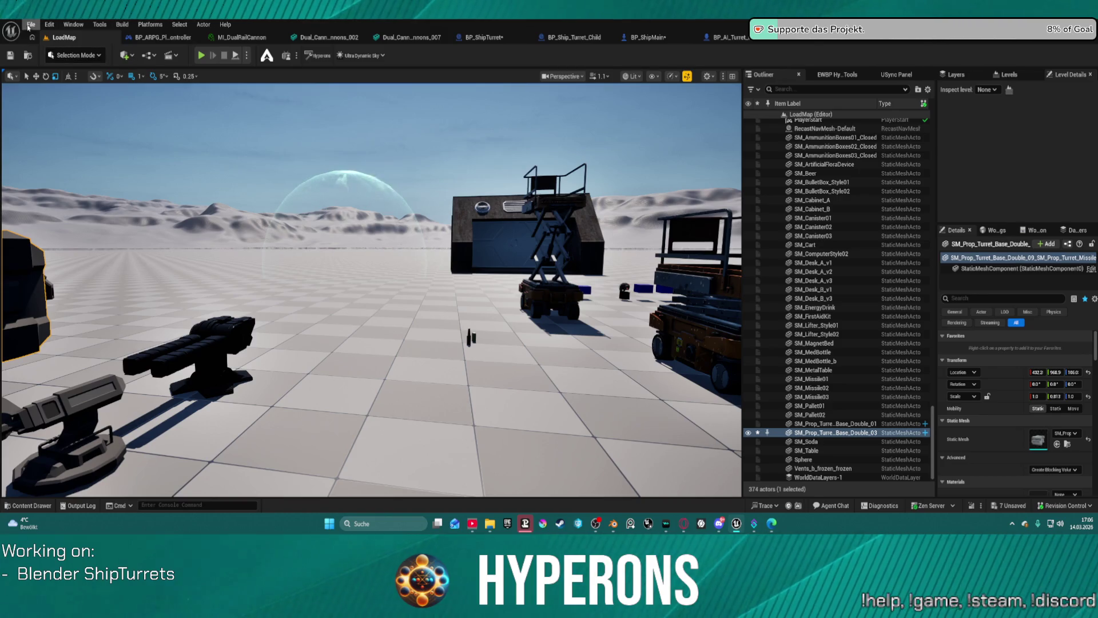
# Open Map_Lobby0 from Recent Levels, saving the modified turret actors with Save Selected
pyautogui.click(29, 24)
pyautogui.moveTo(87, 90)
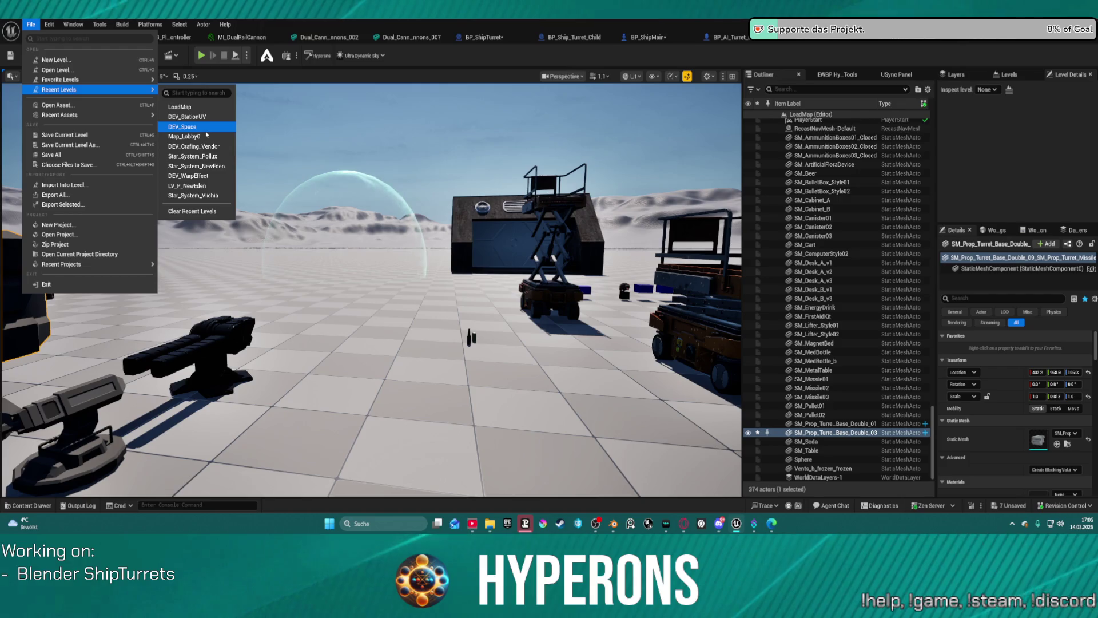
pyautogui.click(211, 132)
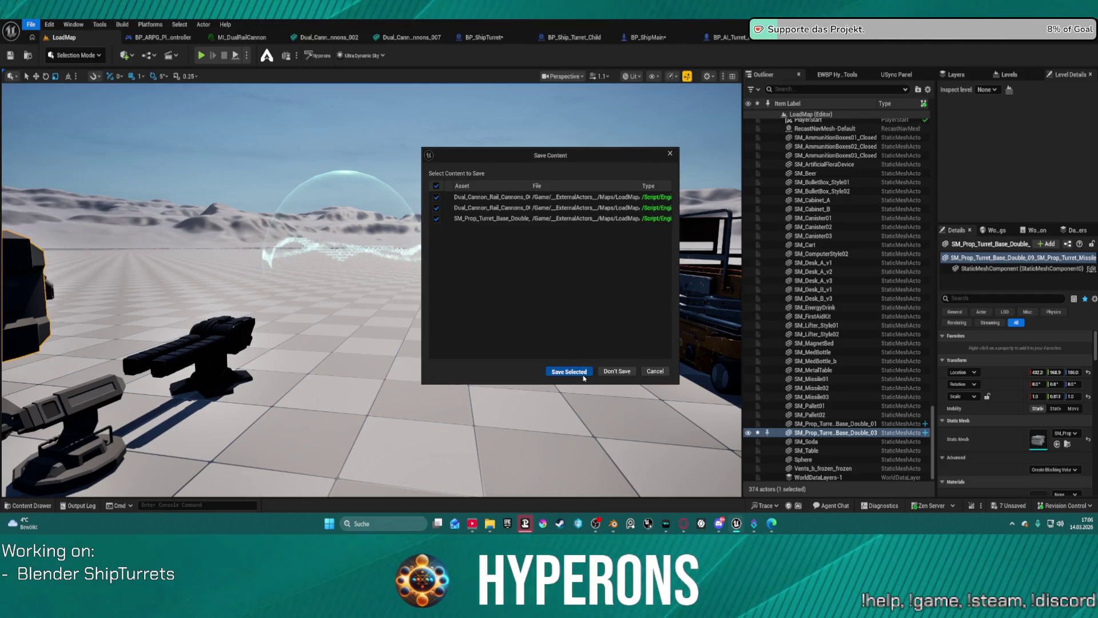
pyautogui.click(583, 374)
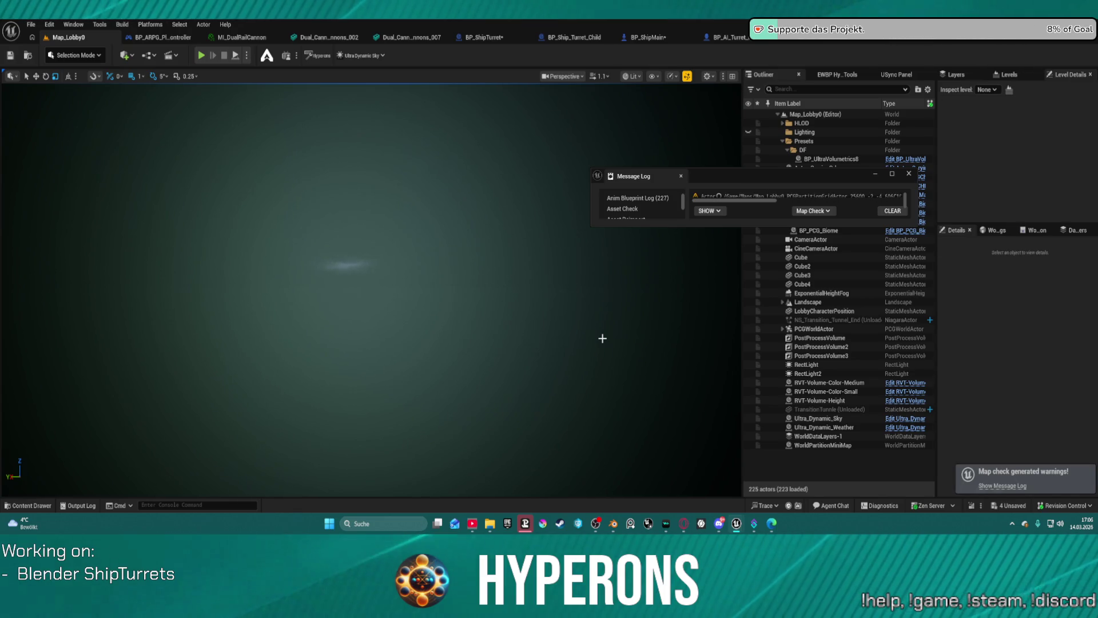
pyautogui.click(909, 176)
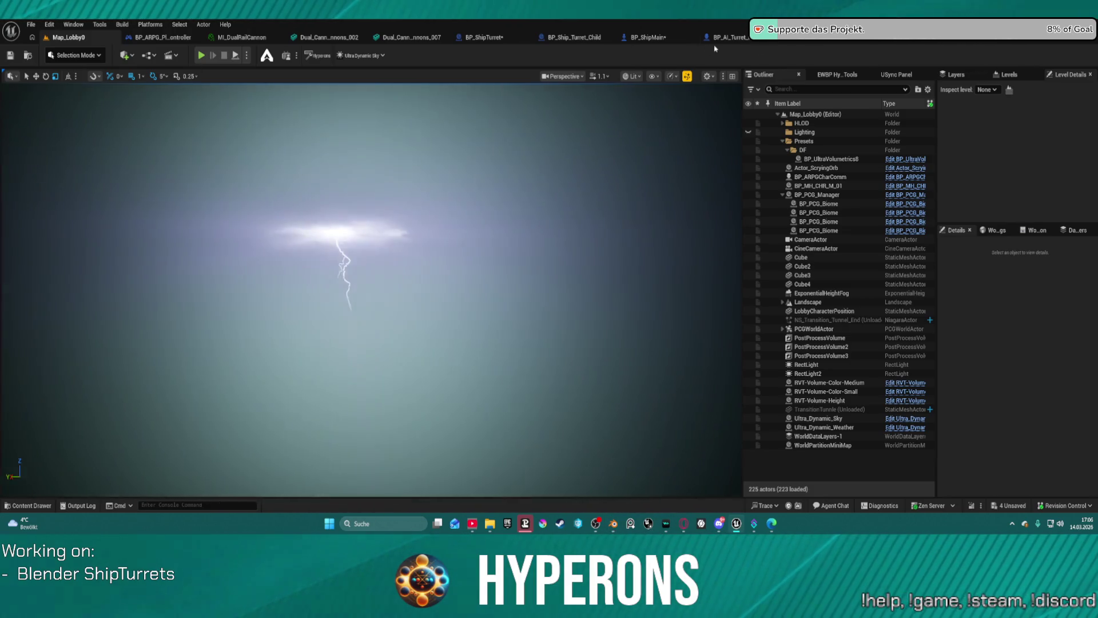
# In BP_AI_Turret_Main, yaw Adapter_L by -20° and Main_Adapter to -55°
pyautogui.click(741, 39)
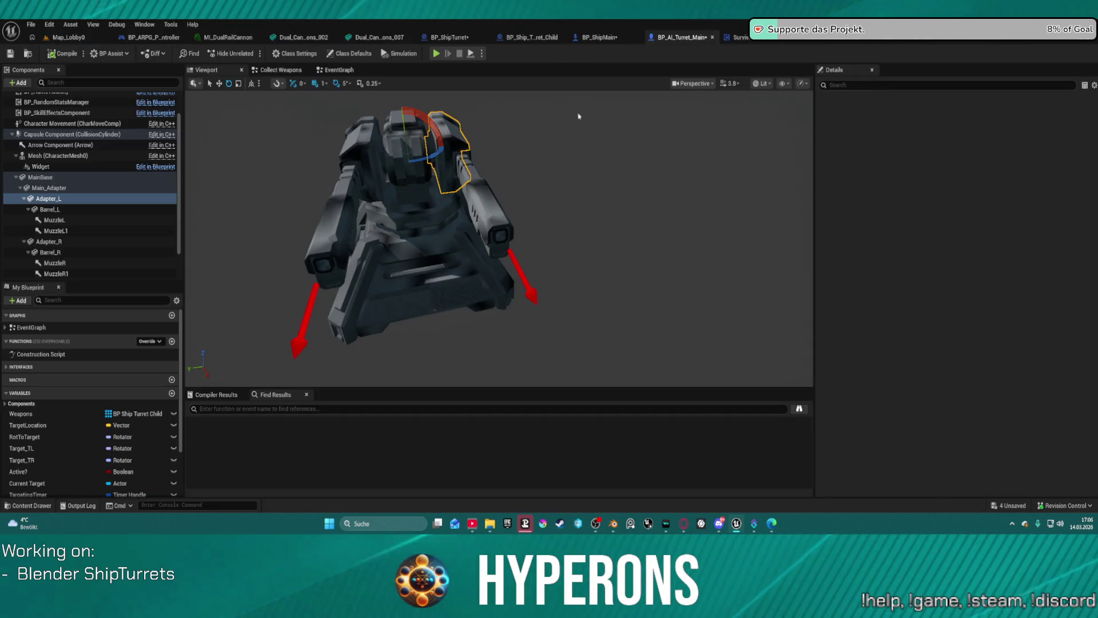
pyautogui.moveTo(423, 156)
pyautogui.mouseDown()
pyautogui.moveTo(429, 167)
pyautogui.moveTo(410, 171)
pyautogui.mouseUp()
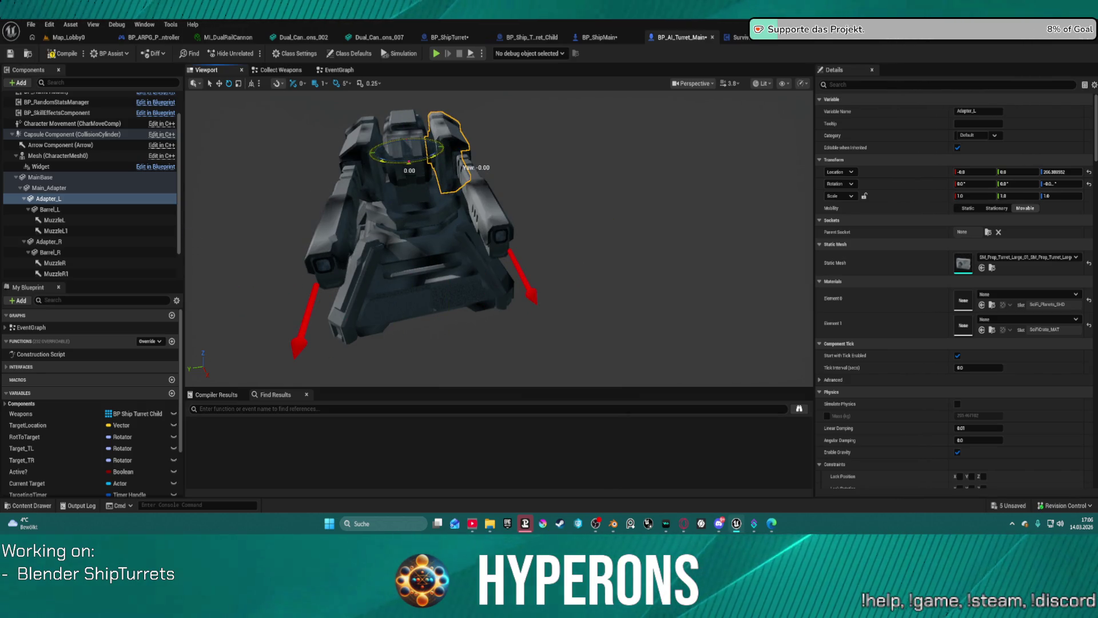
pyautogui.click(48, 187)
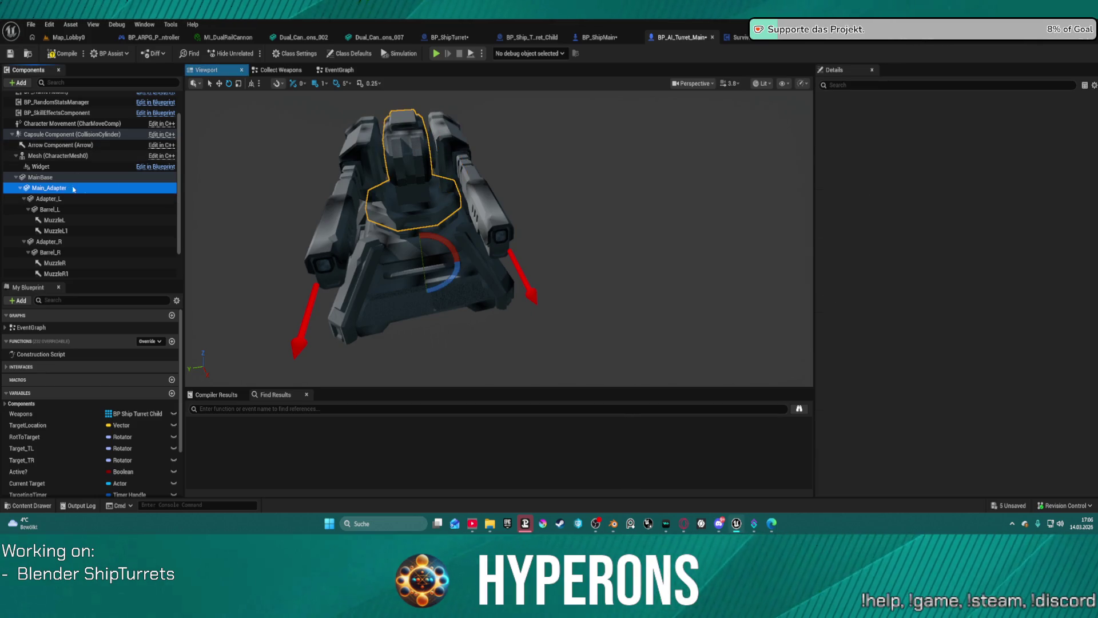
pyautogui.moveTo(448, 286)
pyautogui.mouseDown()
pyautogui.moveTo(460, 293)
pyautogui.moveTo(465, 280)
pyautogui.moveTo(400, 304)
pyautogui.moveTo(378, 289)
pyautogui.moveTo(428, 292)
pyautogui.mouseUp()
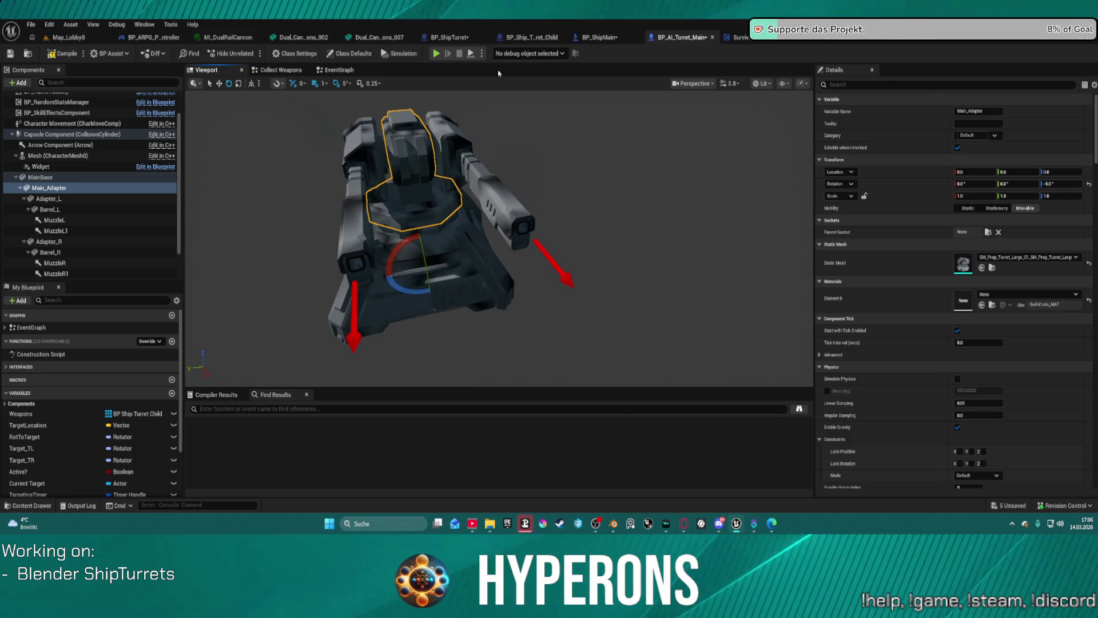
pyautogui.click(456, 43)
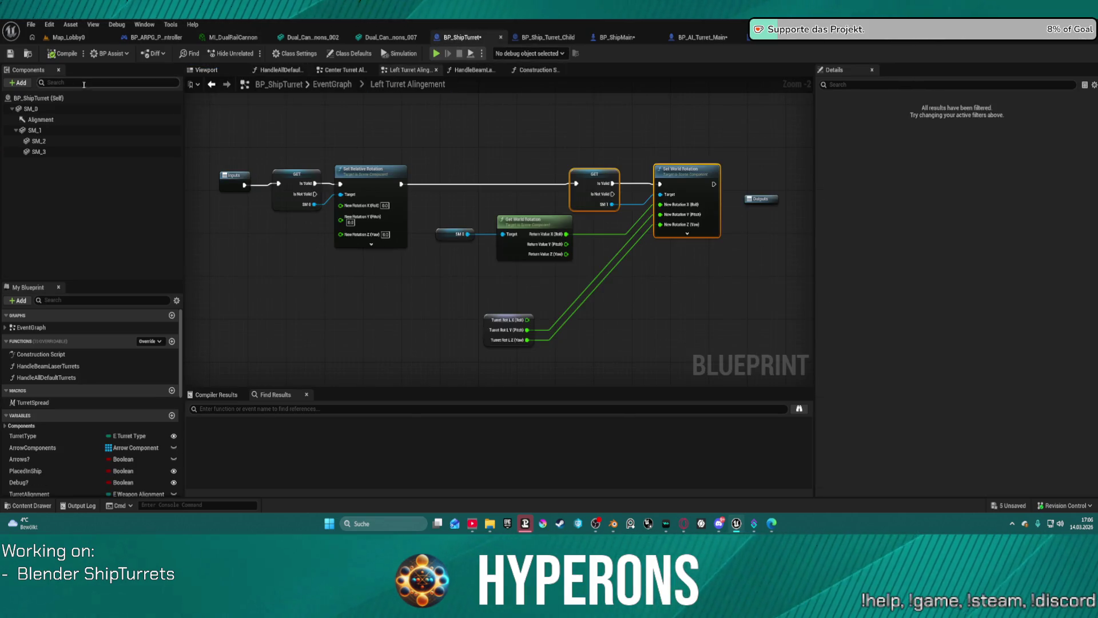
# Rotate BP_ShipTurret's turret head SM_1 by -30° in the 3D preview
pyautogui.click(217, 75)
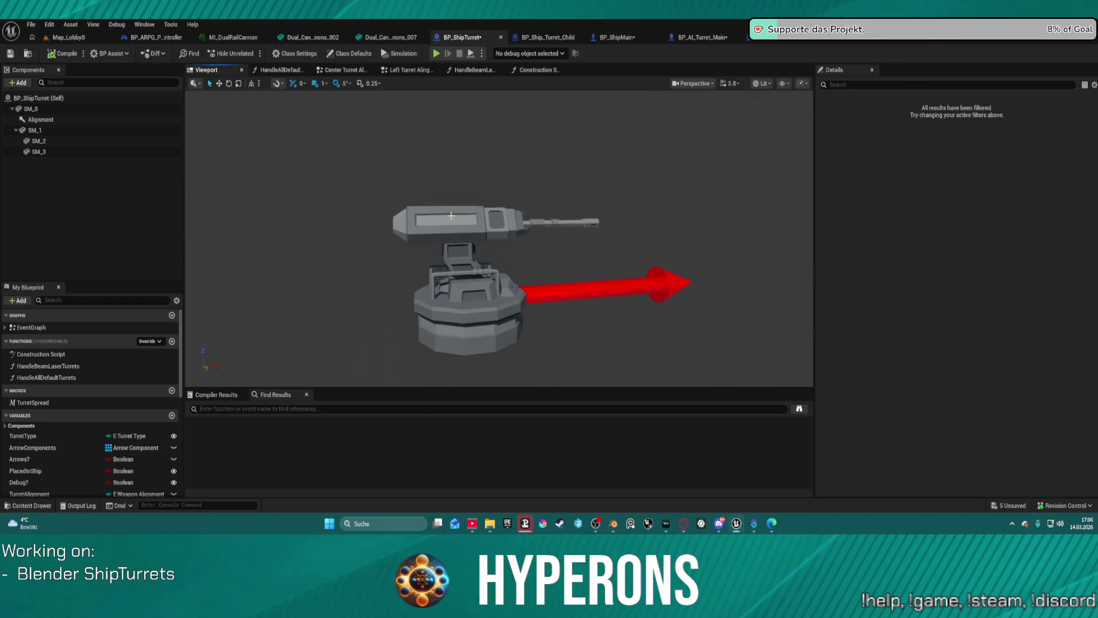
pyautogui.click(443, 213)
pyautogui.moveTo(450, 182); pyautogui.dragTo(491, 201)
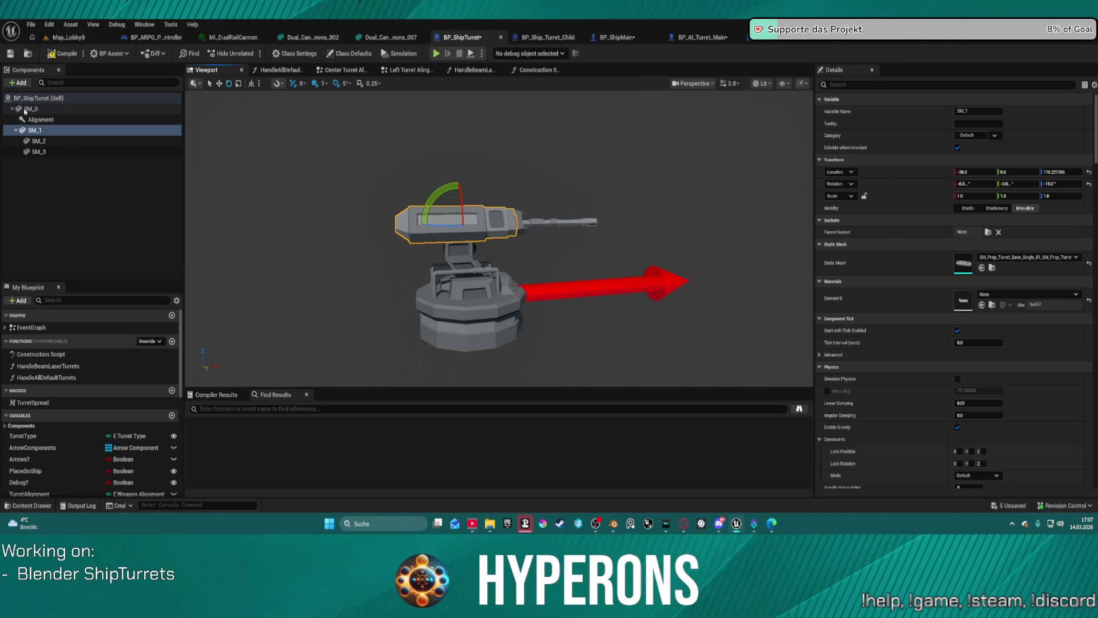
# Check the SM_0 and SM_1 components, then return to Map_Lobby0 and play it with Alt+P
pyautogui.click(14, 108)
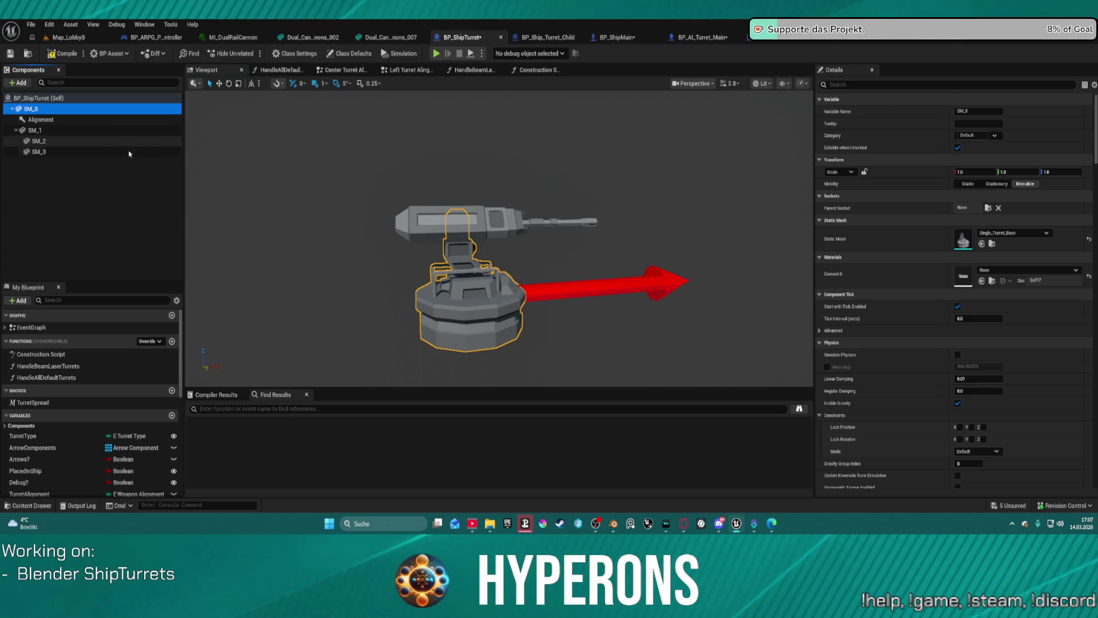
pyautogui.click(34, 131)
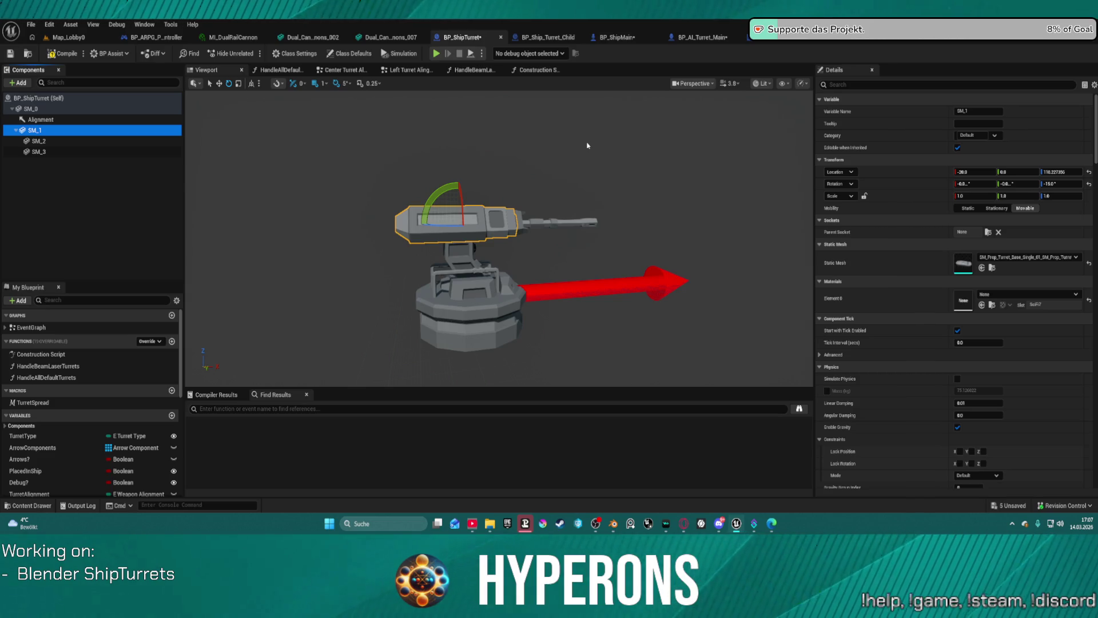
pyautogui.click(68, 38)
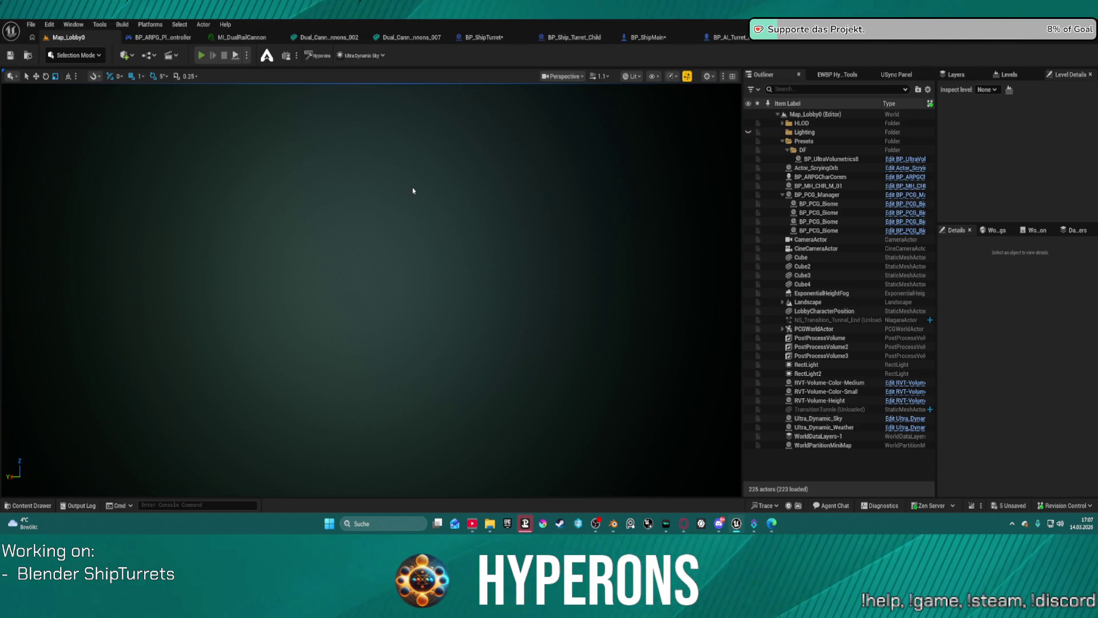
pyautogui.hotkey('alt', 'p')
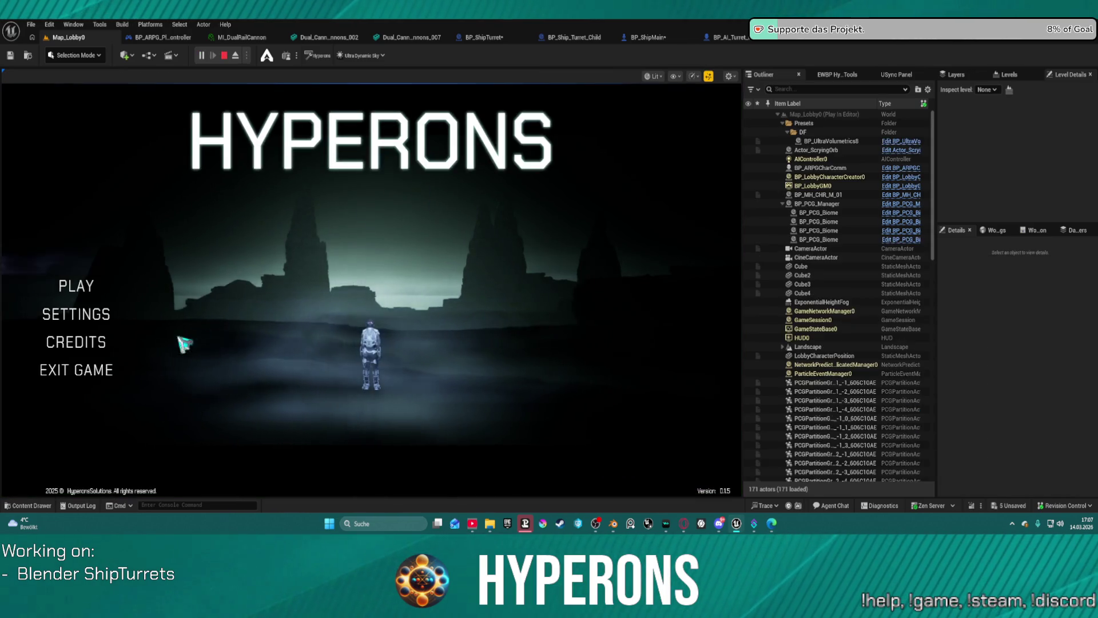
# Choose PLAY, select the second character (System Pollux), and start the game
pyautogui.click(67, 285)
pyautogui.click(248, 285)
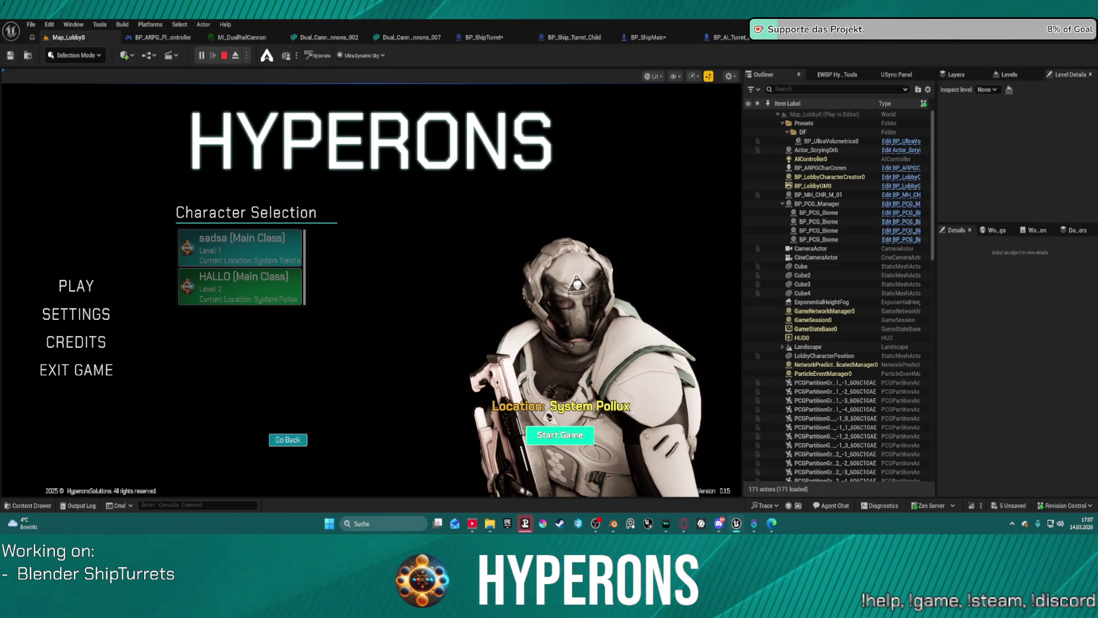
pyautogui.click(560, 435)
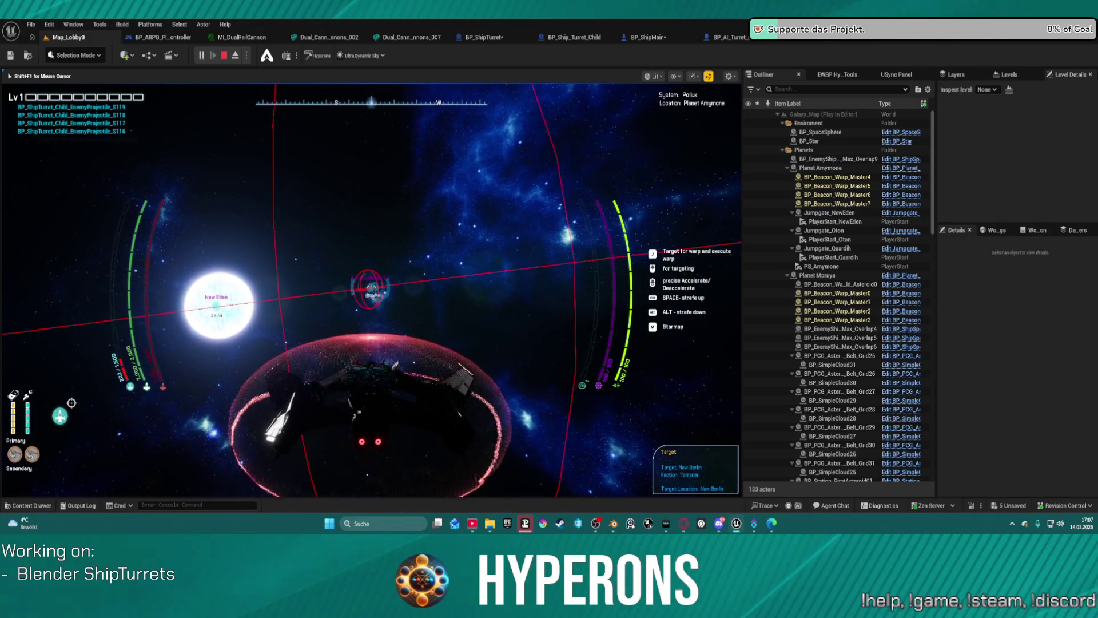
# Calibrate the hyperdrive, lock onto New Berlin, then clear the target and face the star
pyautogui.press('j')
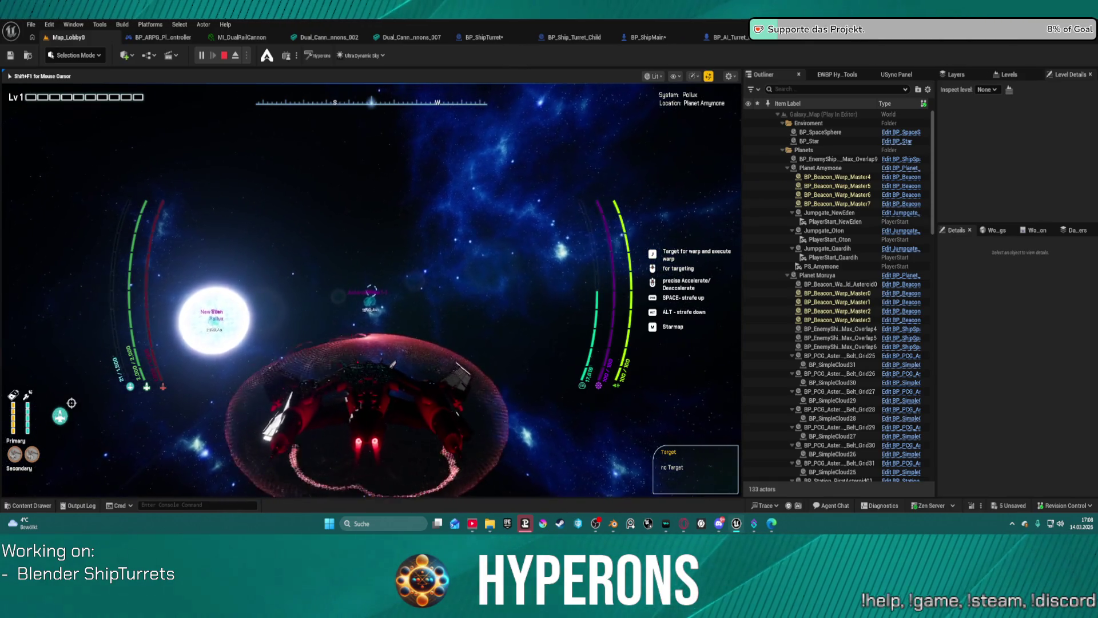
pyautogui.press('j')
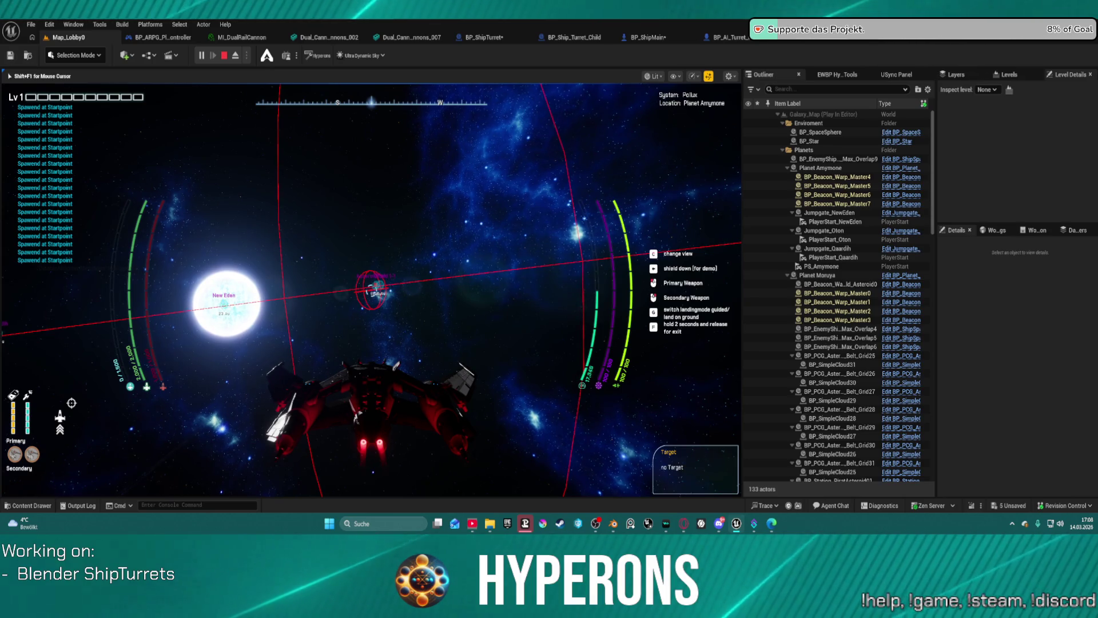
pyautogui.press('j')
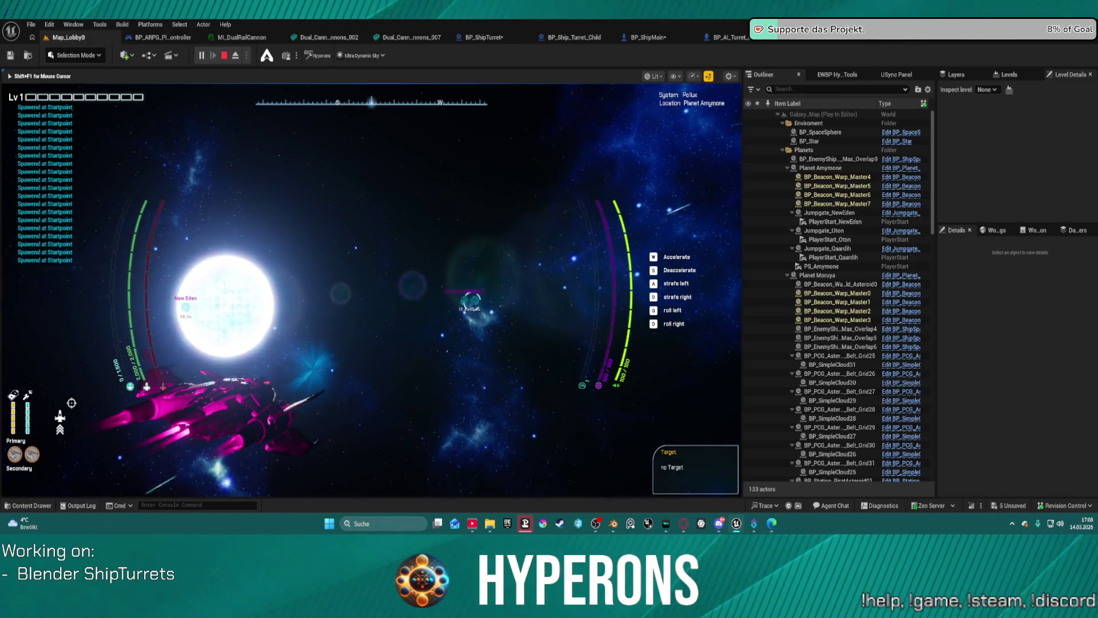
pyautogui.press('super')
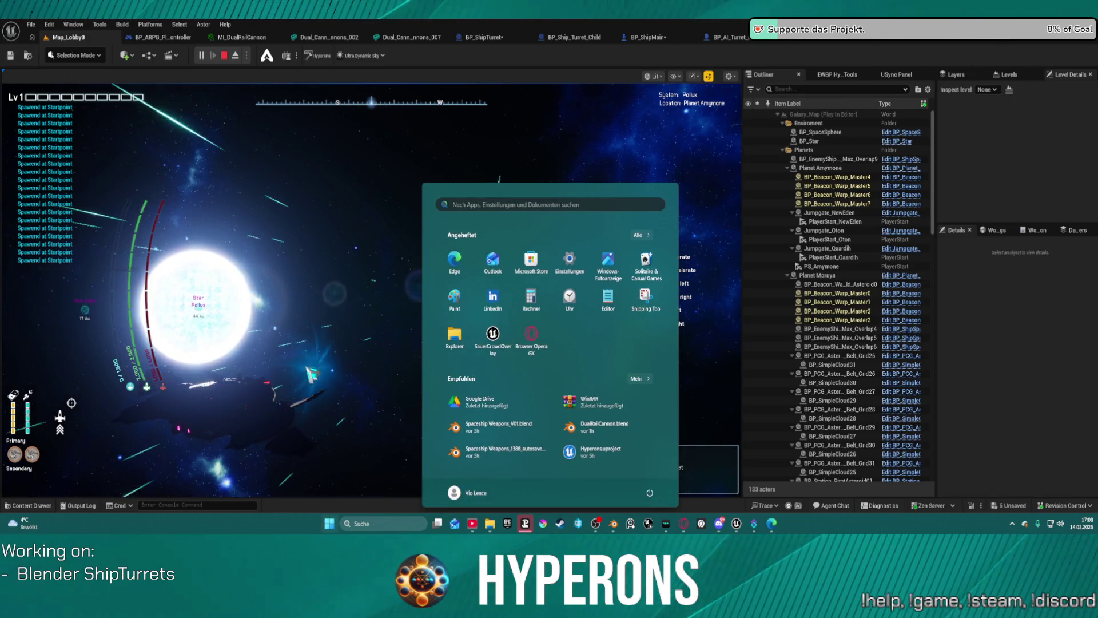
# Steer the ship left toward Oton, then free the mouse with Shift+F1 and stop Play in Editor
pyautogui.press('super')
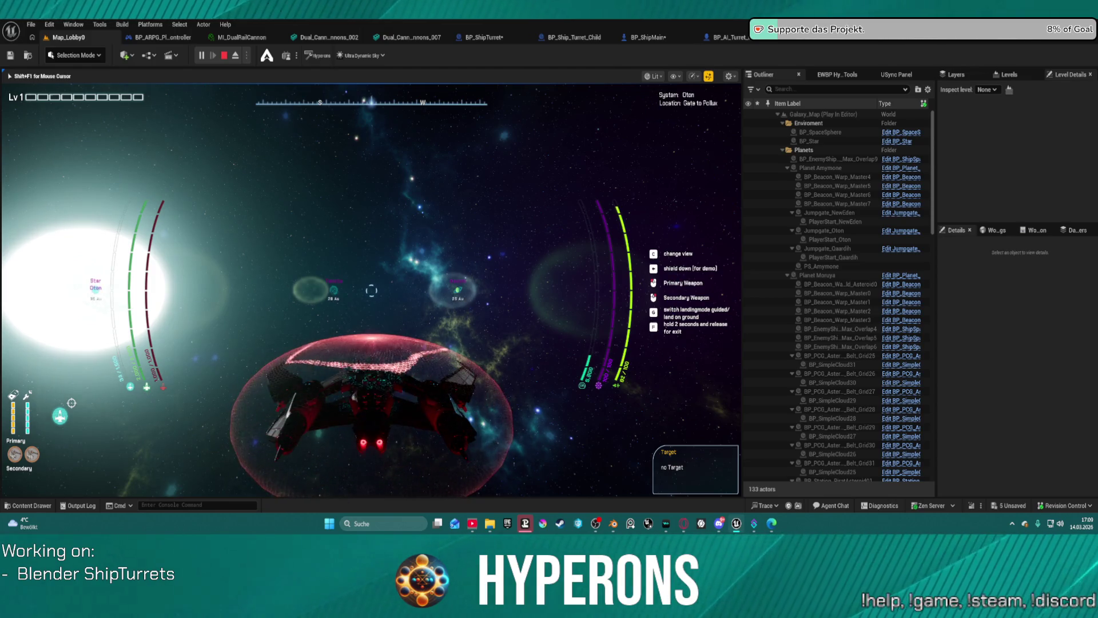
pyautogui.press('a')
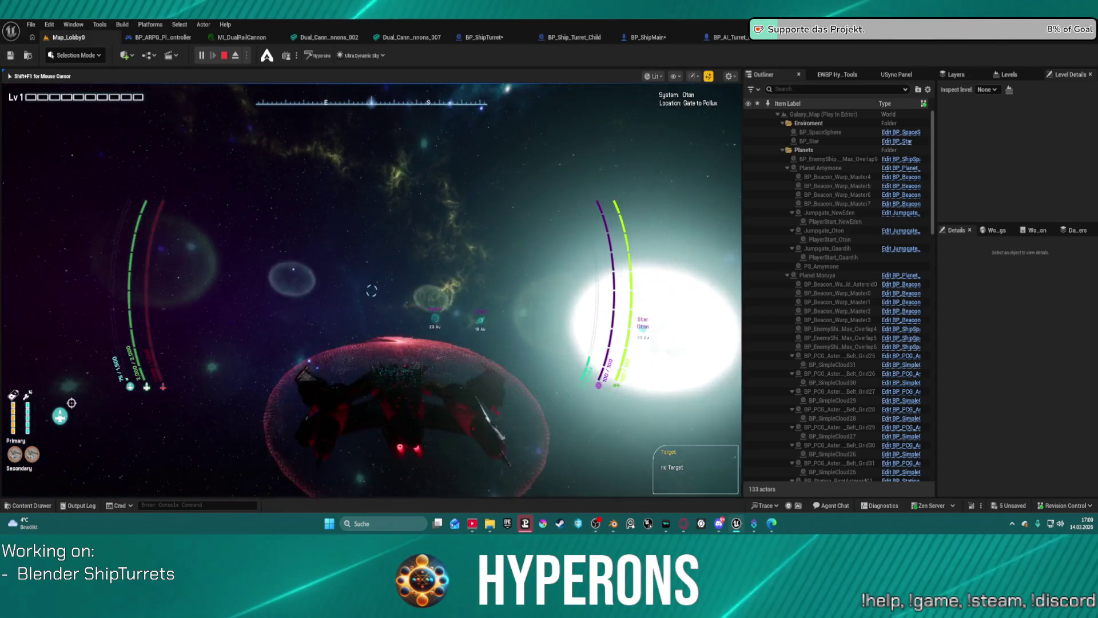
pyautogui.hotkey('shift', 'F1')
pyautogui.press('Escape')
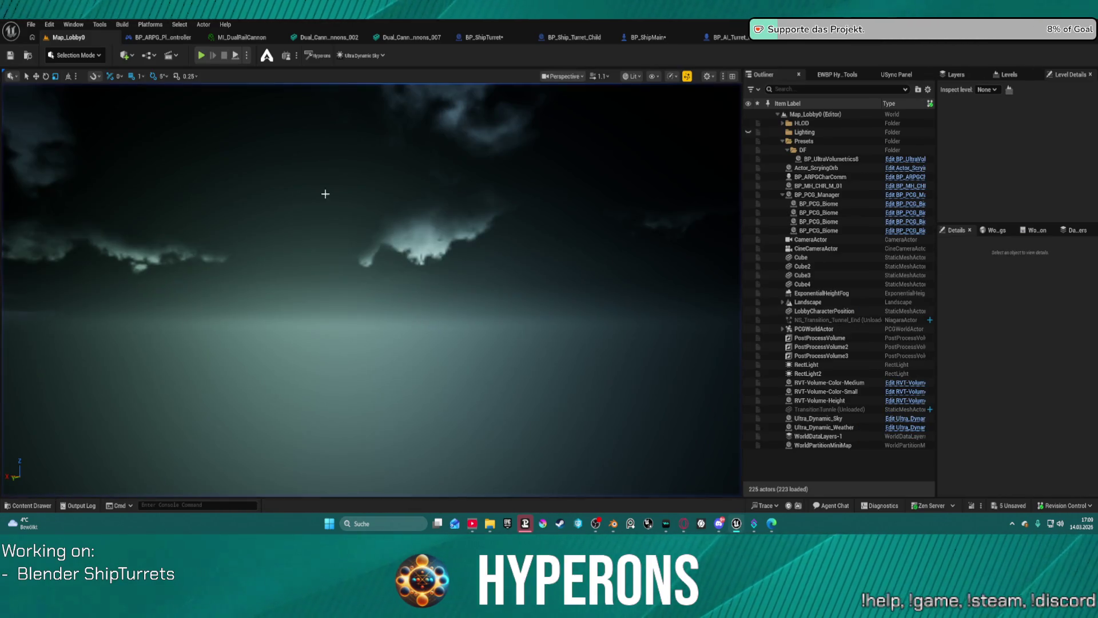
# Reload the Map_Lobby0 level from Recent Levels and close the map-check Message Log
pyautogui.click(31, 24)
pyautogui.moveTo(110, 93)
pyautogui.click(190, 107)
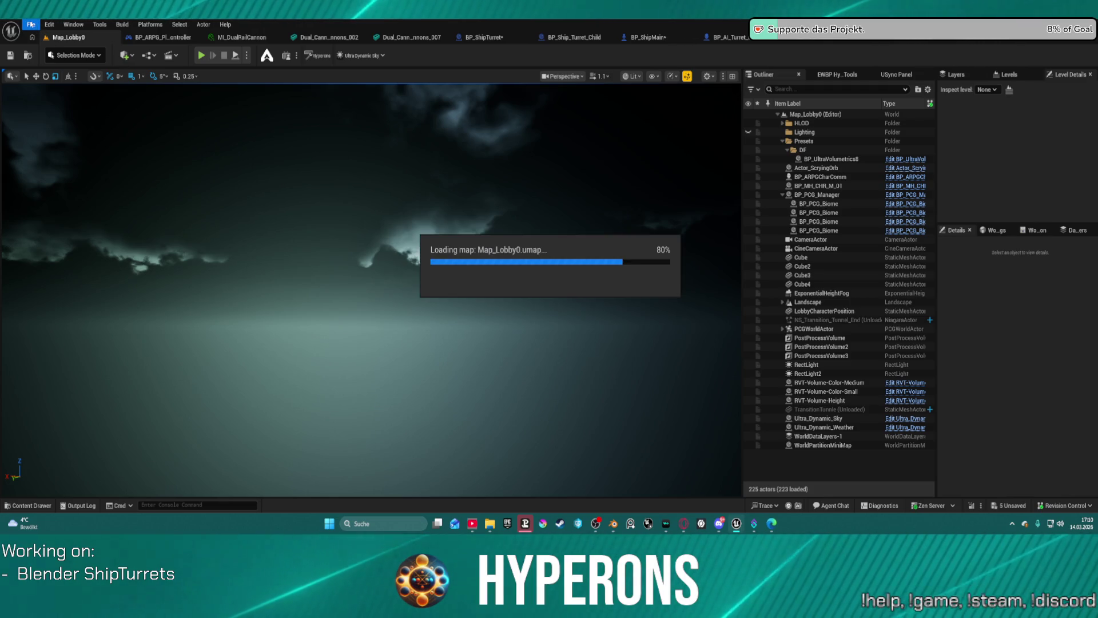
pyautogui.click(31, 24)
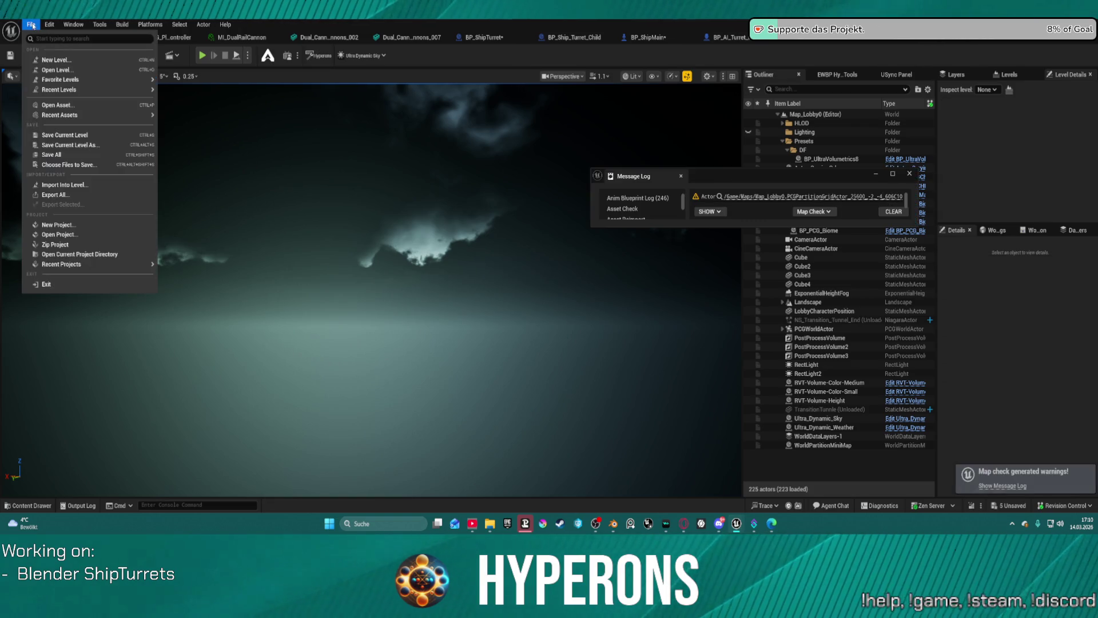
pyautogui.click(34, 25)
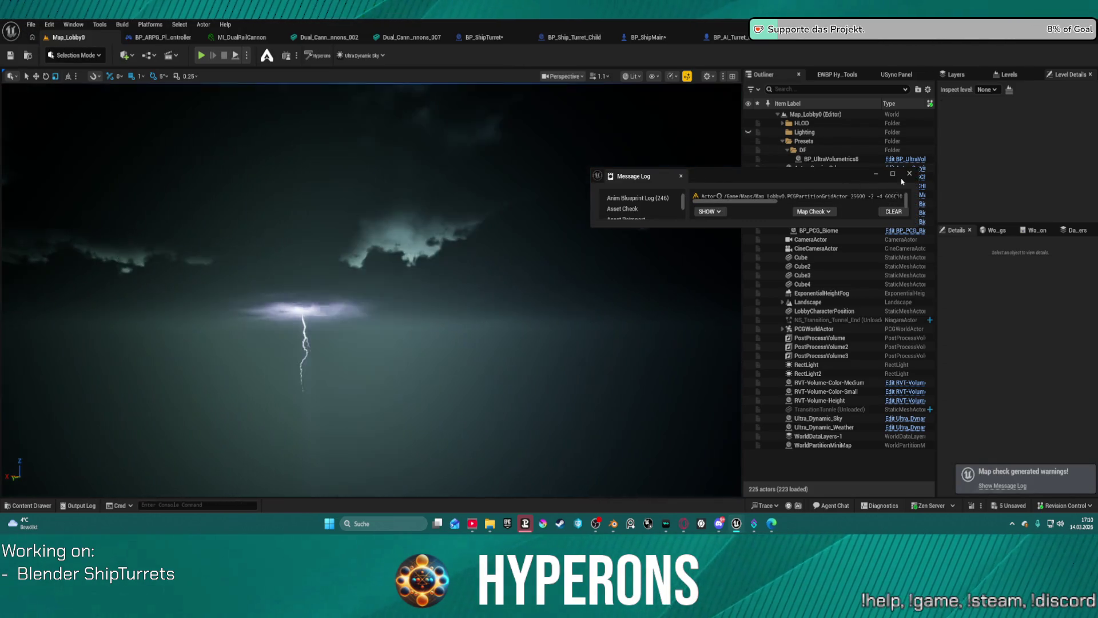
pyautogui.click(907, 175)
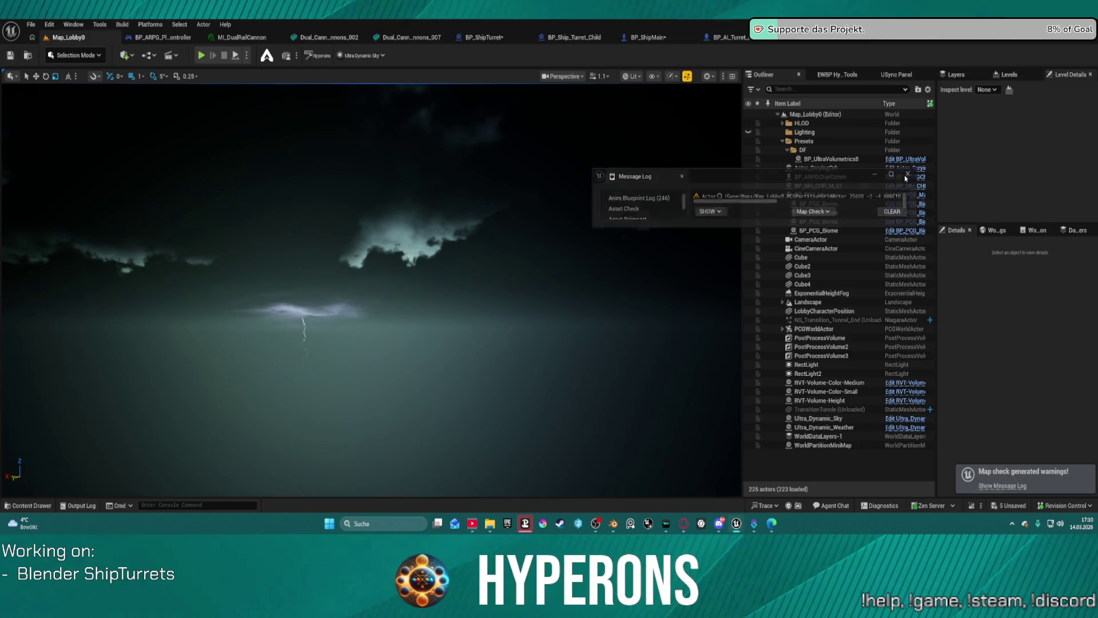
# Dismiss Recent Levels without loading anything, then switch to the Blender turret file
pyautogui.click(31, 26)
pyautogui.moveTo(115, 89)
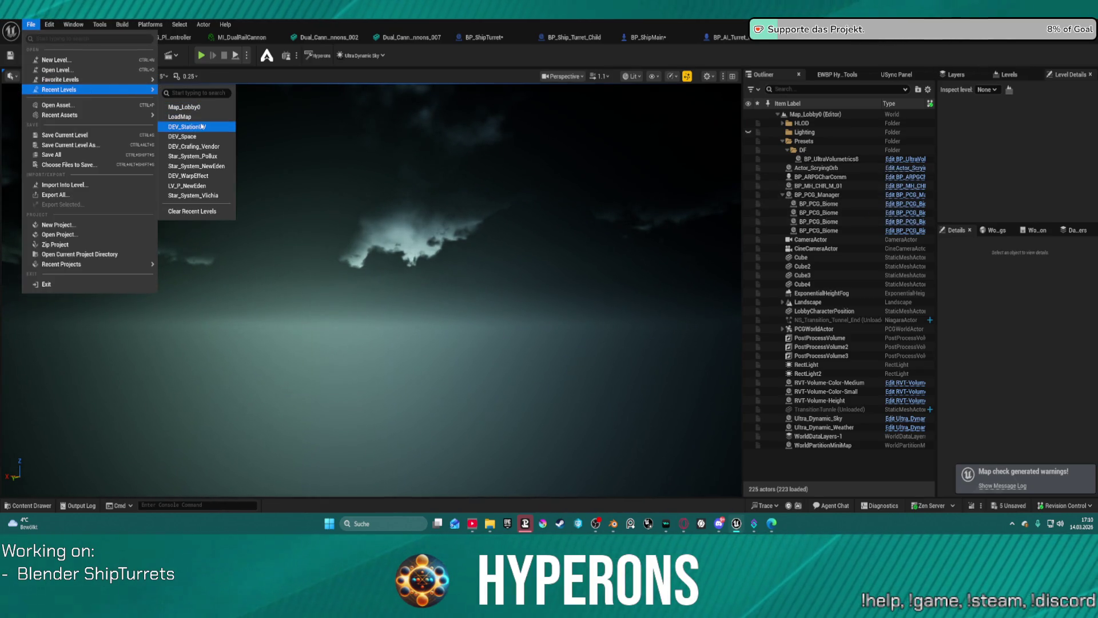
pyautogui.press('Escape')
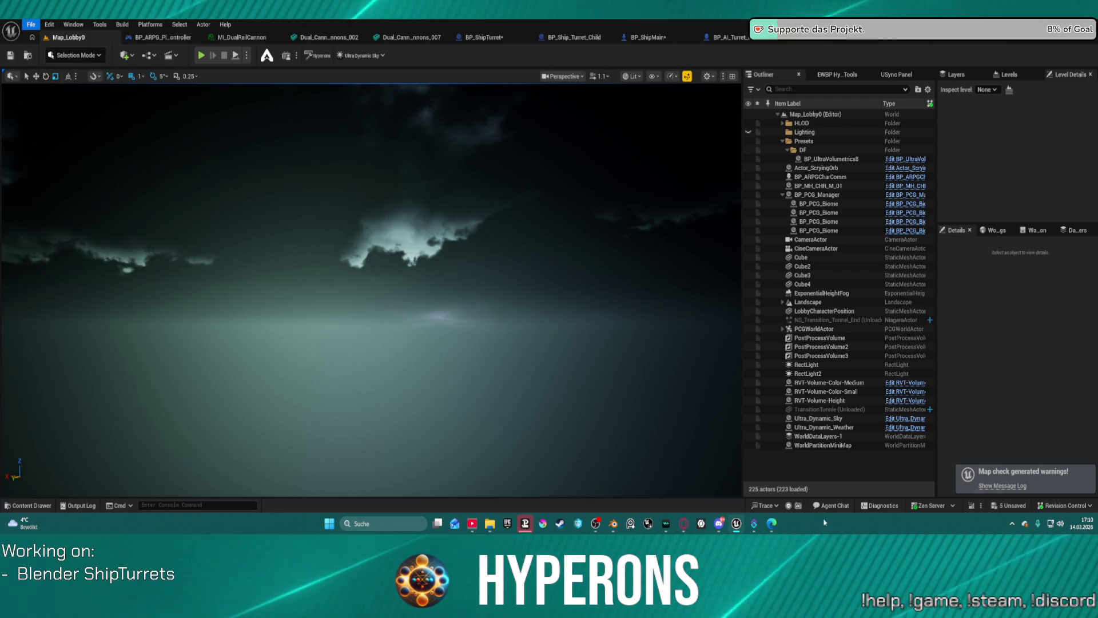
pyautogui.moveTo(613, 523)
pyautogui.click(654, 492)
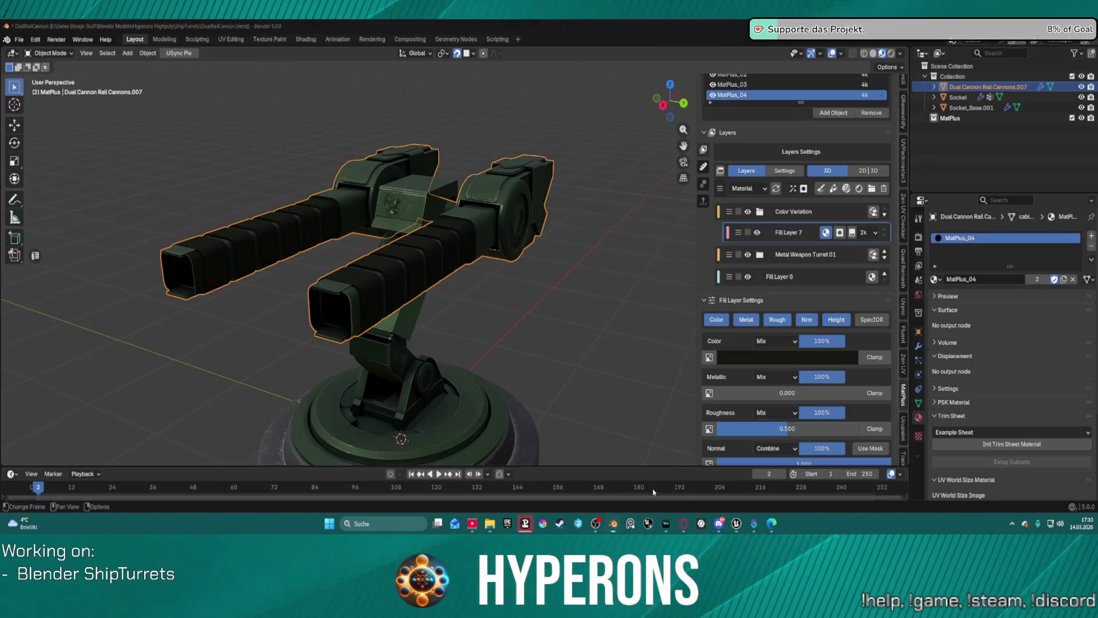
# Select the turret's arm and base, switch to MatPlus_03 and expand Metal Weapon Turret 01
pyautogui.moveTo(558, 231); pyautogui.dragTo(416, 342, button='middle')
pyautogui.click(442, 423)
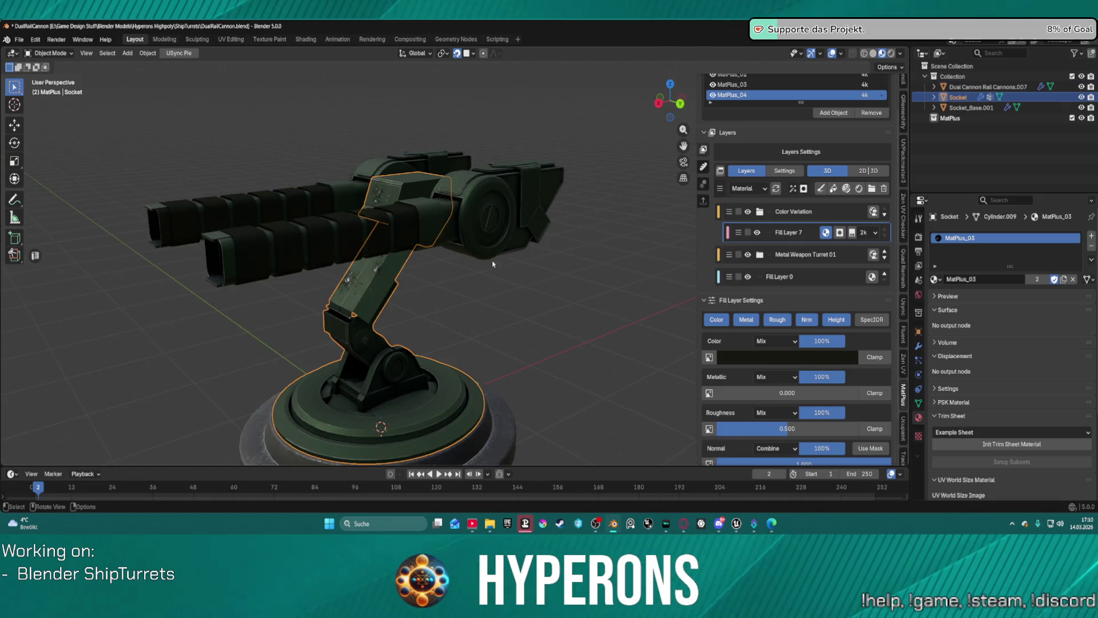
pyautogui.scroll(-2, 776, 253)
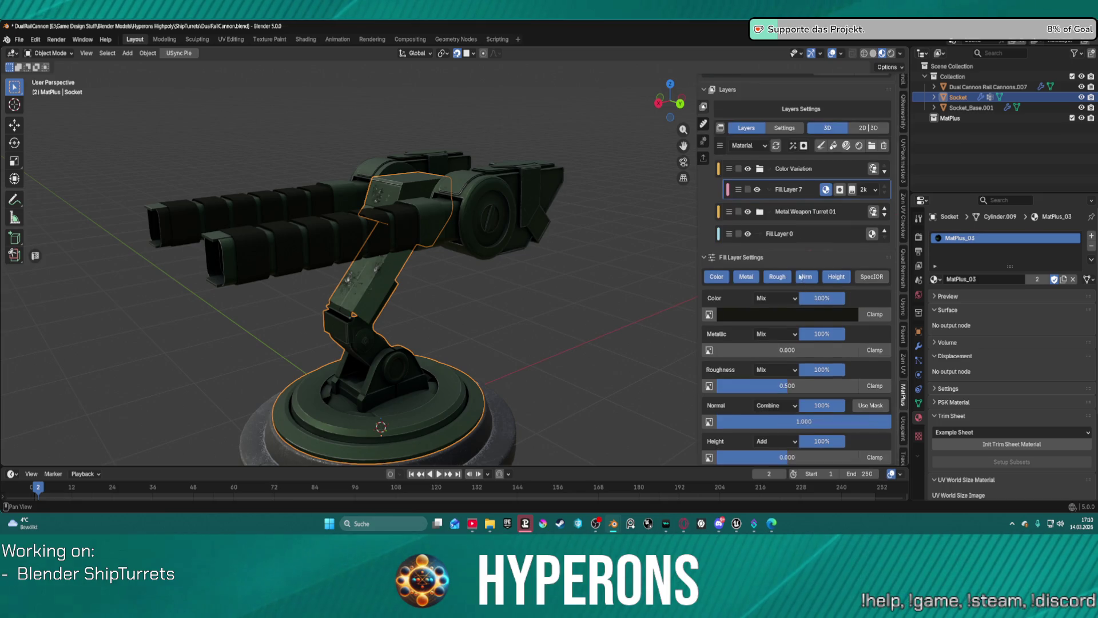
pyautogui.click(761, 235)
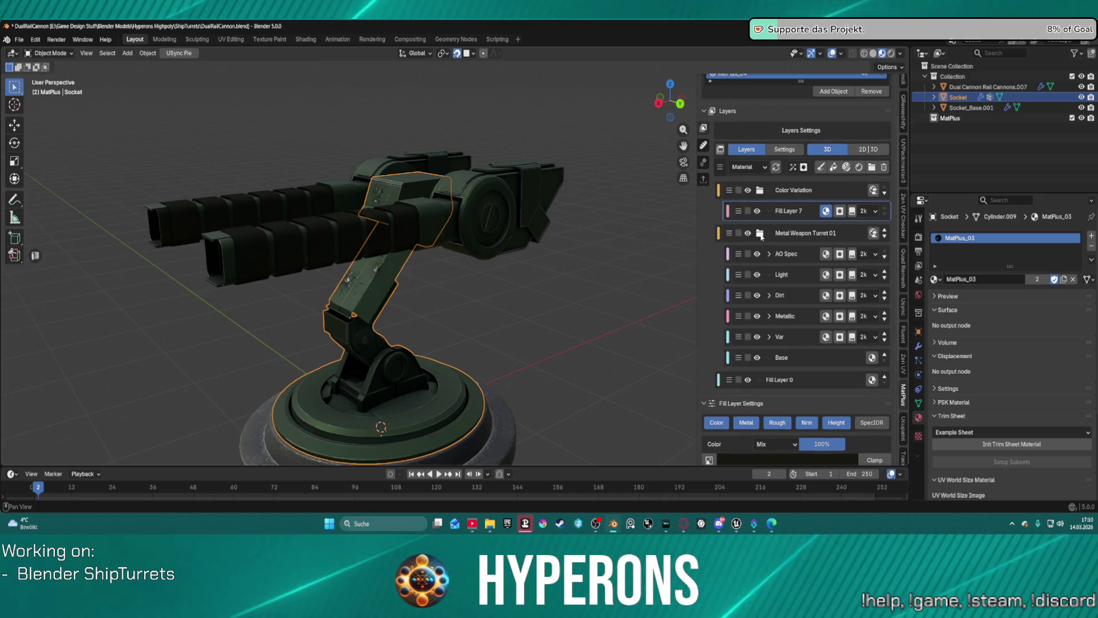
pyautogui.scroll(5, 774, 121)
pyautogui.click(774, 127)
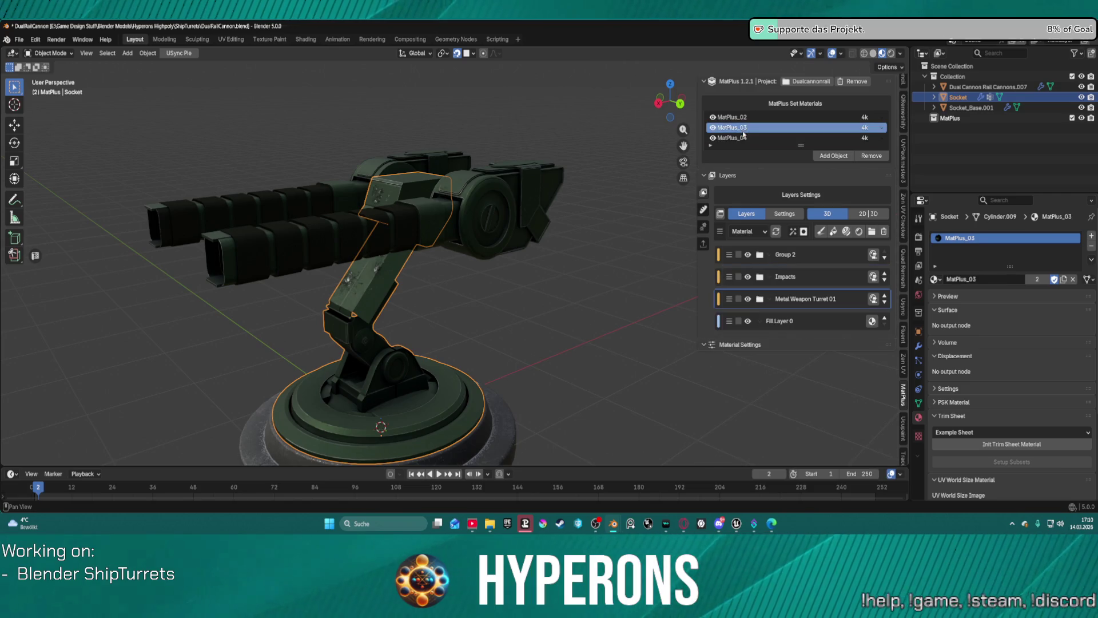
pyautogui.click(761, 299)
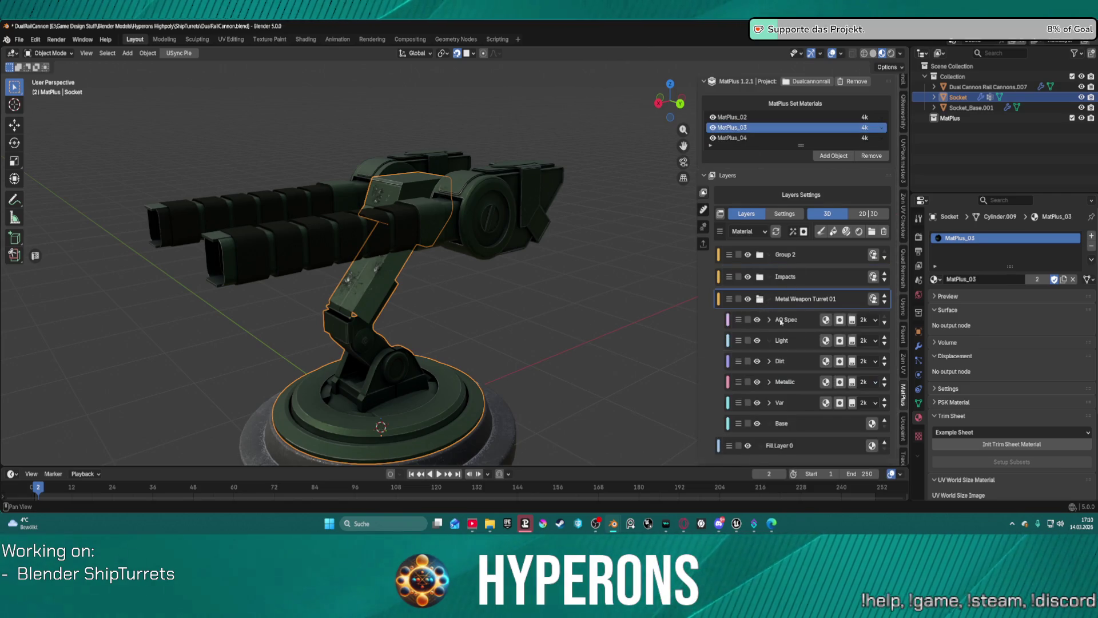
# Darken the Base fill layer's colour slightly to Value 0.121, a dark green #101603
pyautogui.scroll(-1, 793, 379)
pyautogui.click(790, 413)
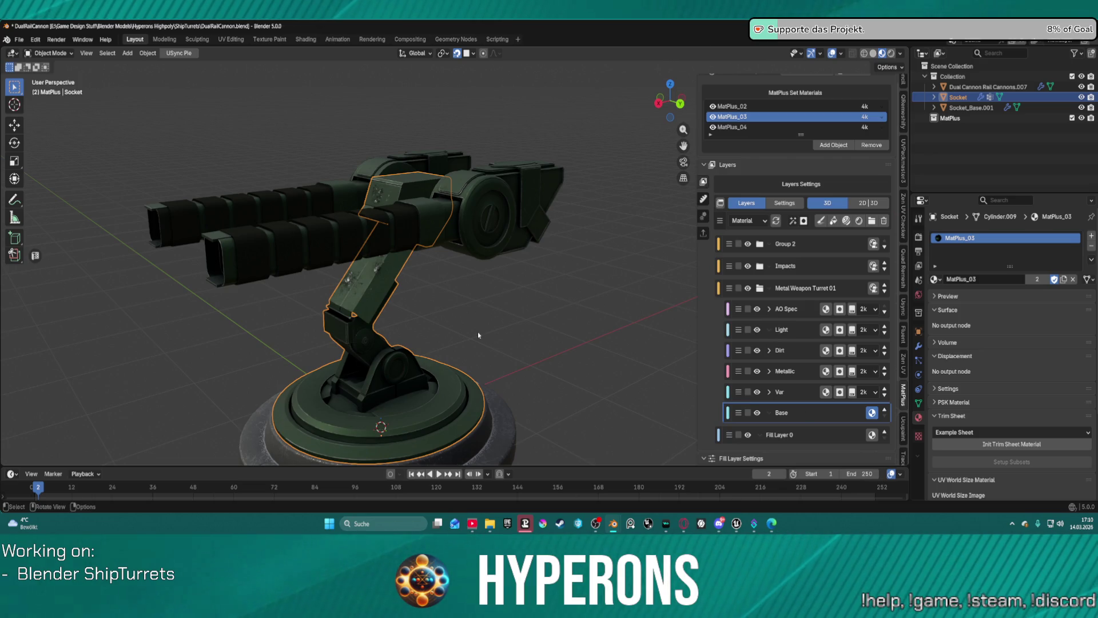
pyautogui.scroll(-3, 479, 331)
pyautogui.moveTo(483, 318); pyautogui.dragTo(794, 315, button='middle')
pyautogui.scroll(-5, 815, 414)
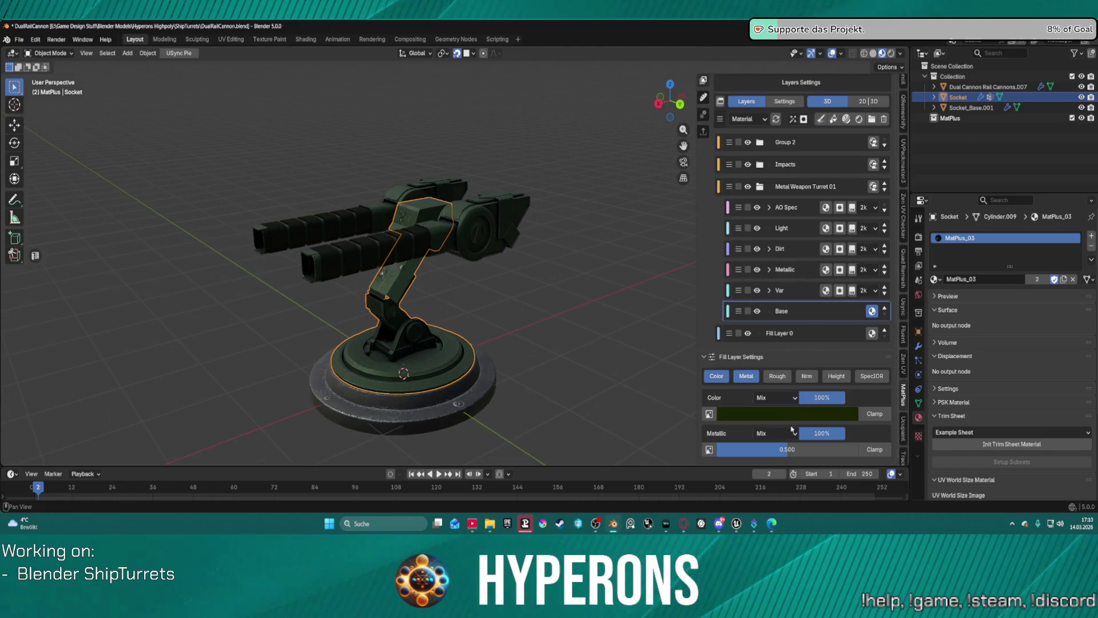
pyautogui.click(815, 414)
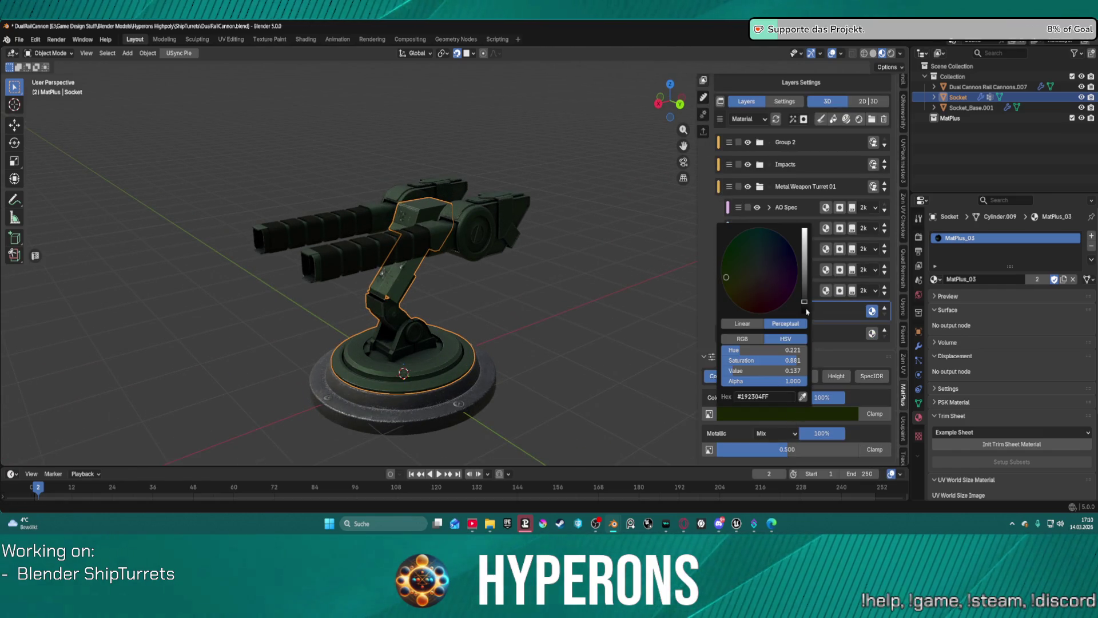
pyautogui.moveTo(807, 309); pyautogui.dragTo(804, 306)
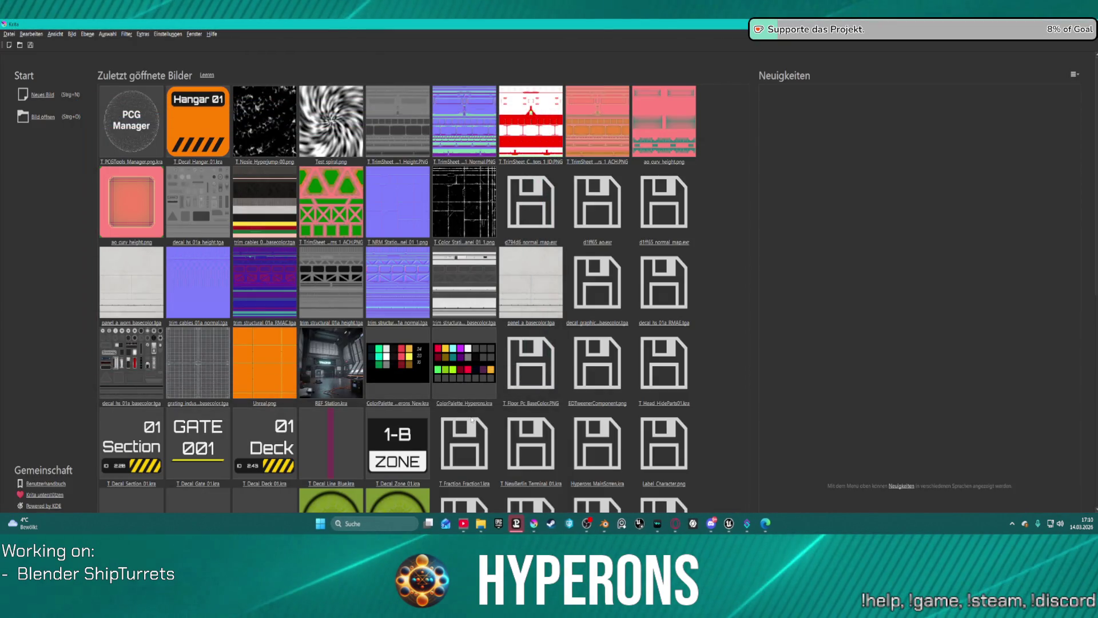
# Open ColorPalette_Hyperons.kra and save a copy named ColorPalette_ShipTurrets.kra
pyautogui.click(485, 402)
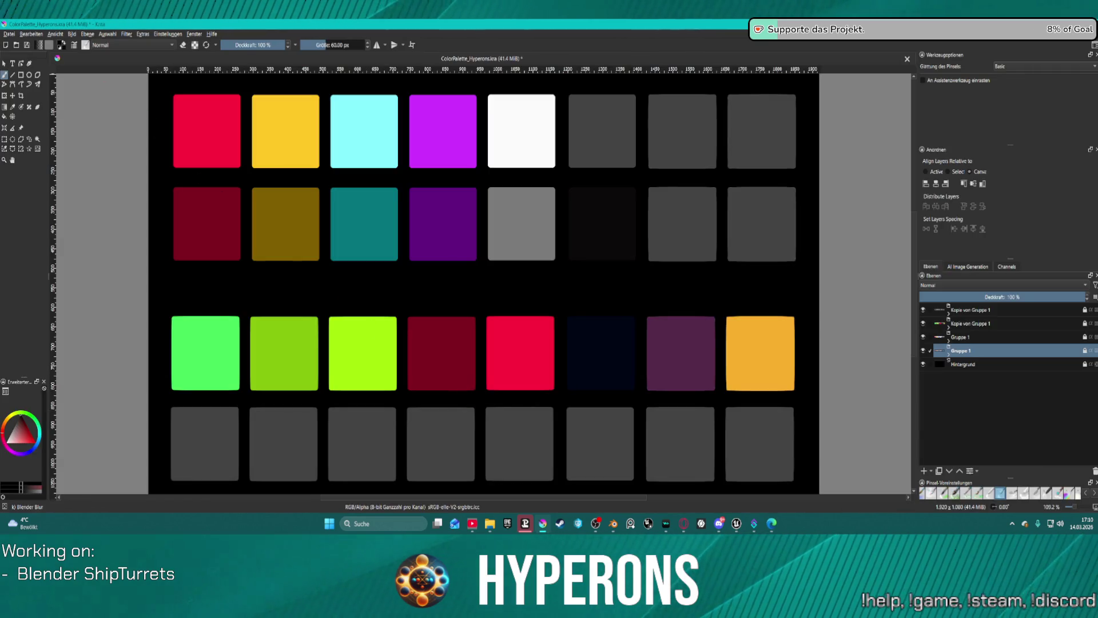
pyautogui.click(8, 34)
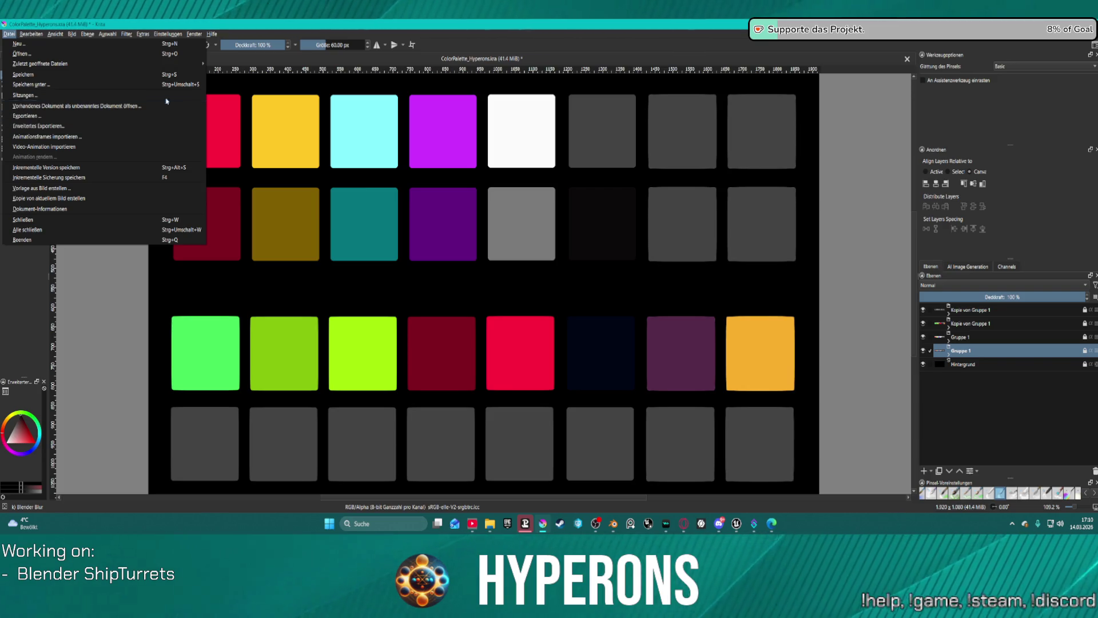
pyautogui.click(153, 84)
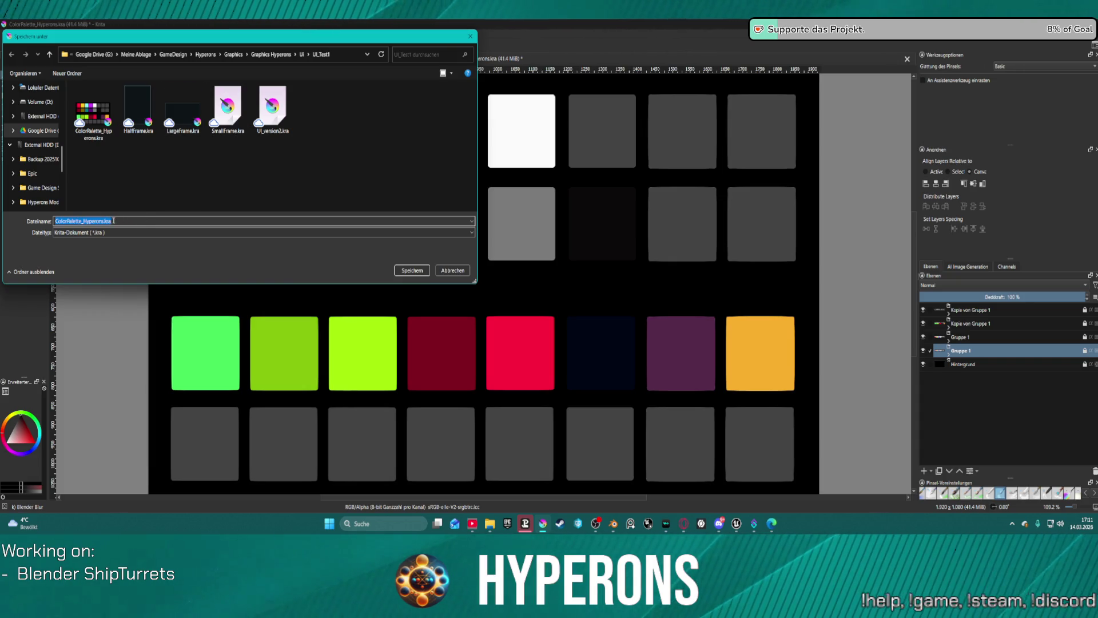
pyautogui.click(114, 220)
pyautogui.moveTo(111, 221); pyautogui.dragTo(101, 221)
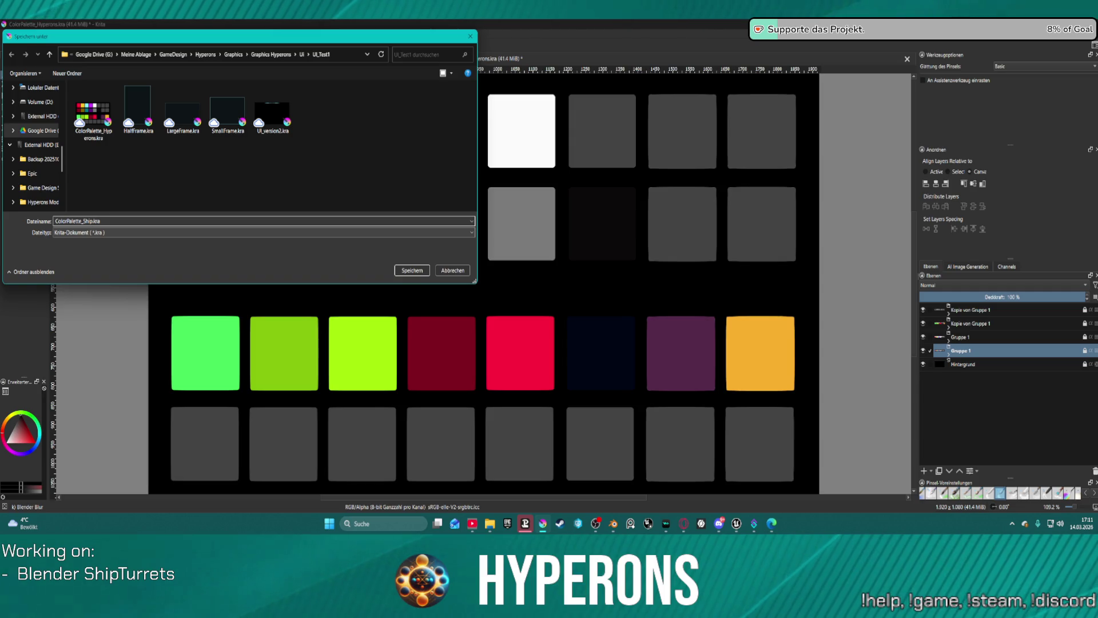
pyautogui.write('rets')
pyautogui.press('Return')
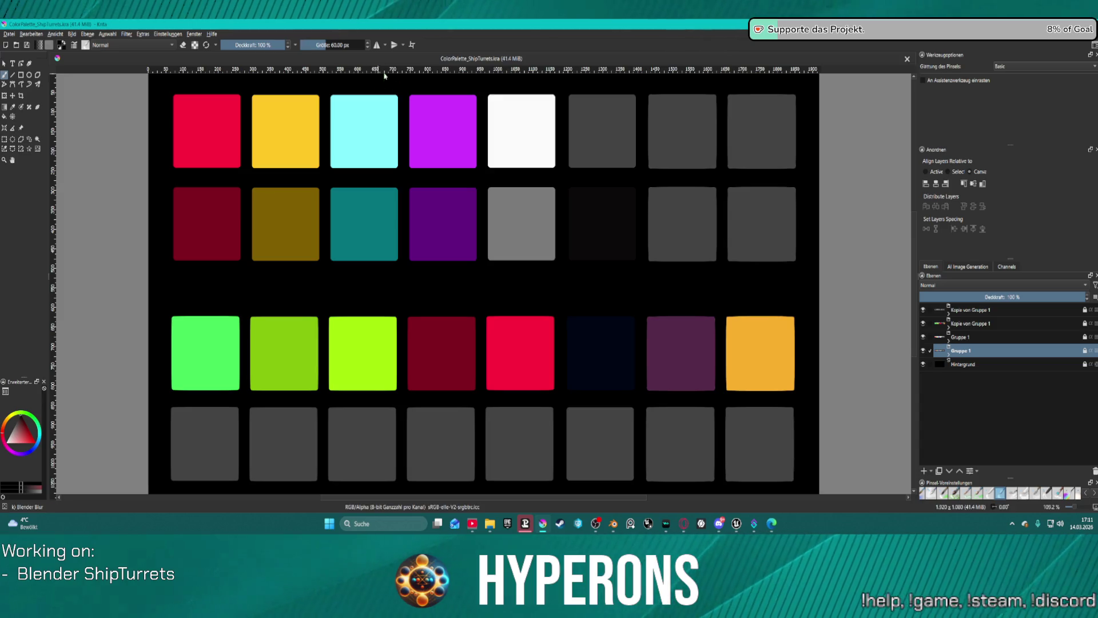
# Zoom out to the whole palette, pick the Fill tool and inspect the Gruppe 1 layer groups
pyautogui.scroll(-4, 595, 172)
pyautogui.scroll(2, 458, 214)
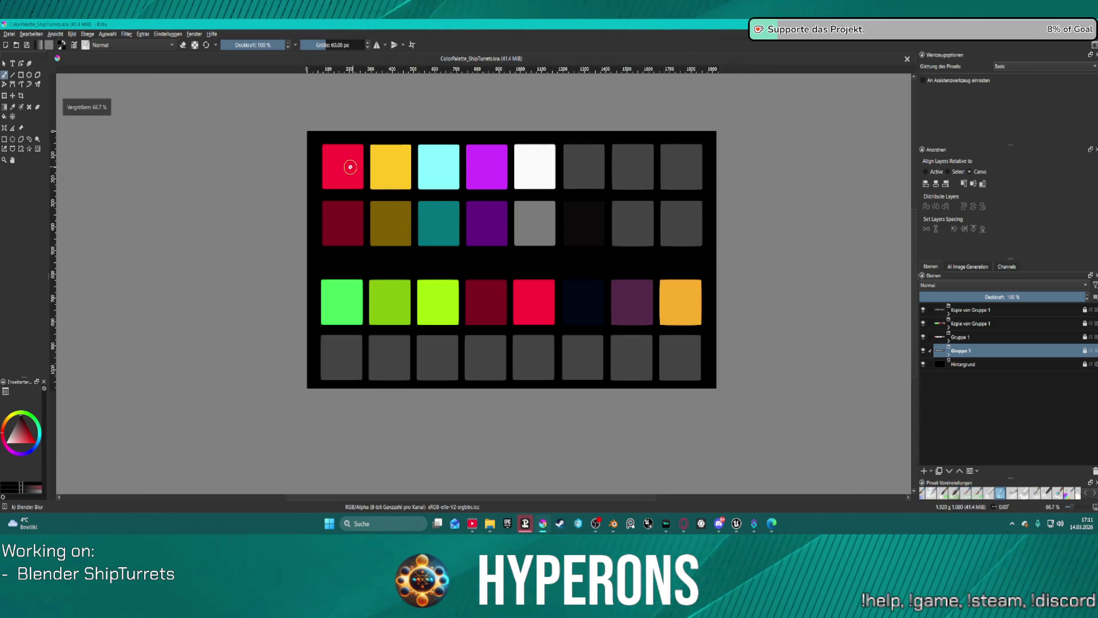
pyautogui.press('+')
pyautogui.press('-')
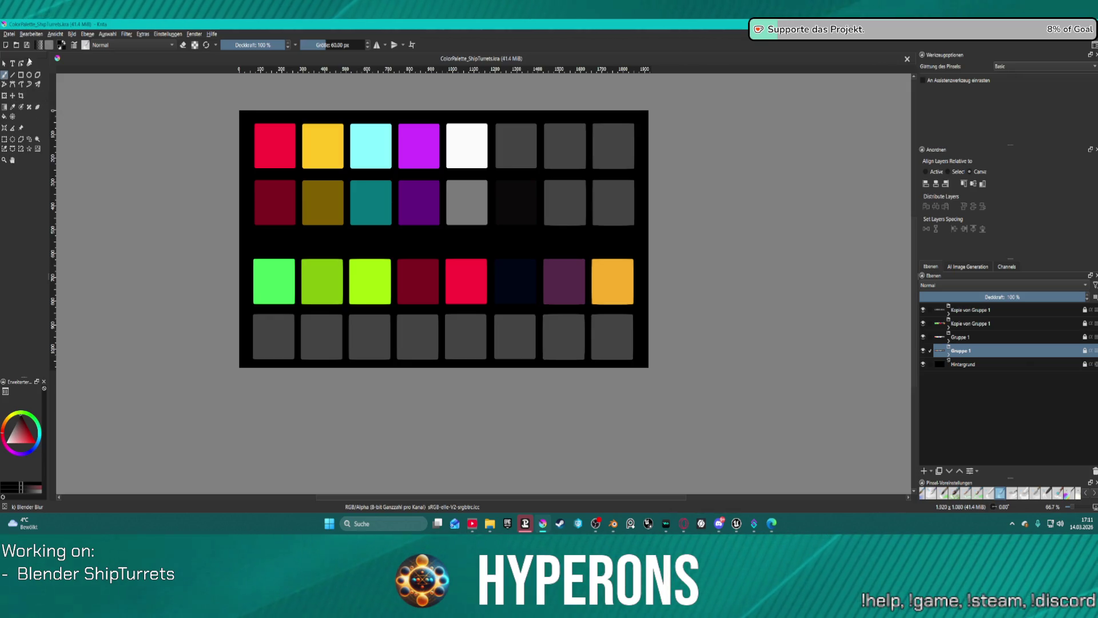
pyautogui.click(5, 117)
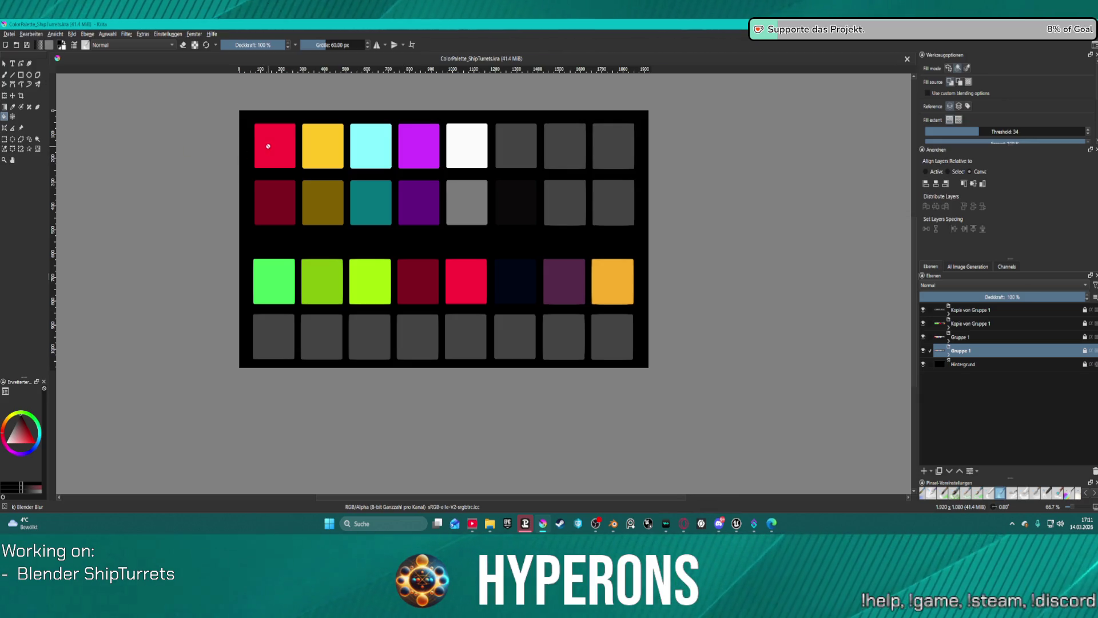
pyautogui.click(973, 339)
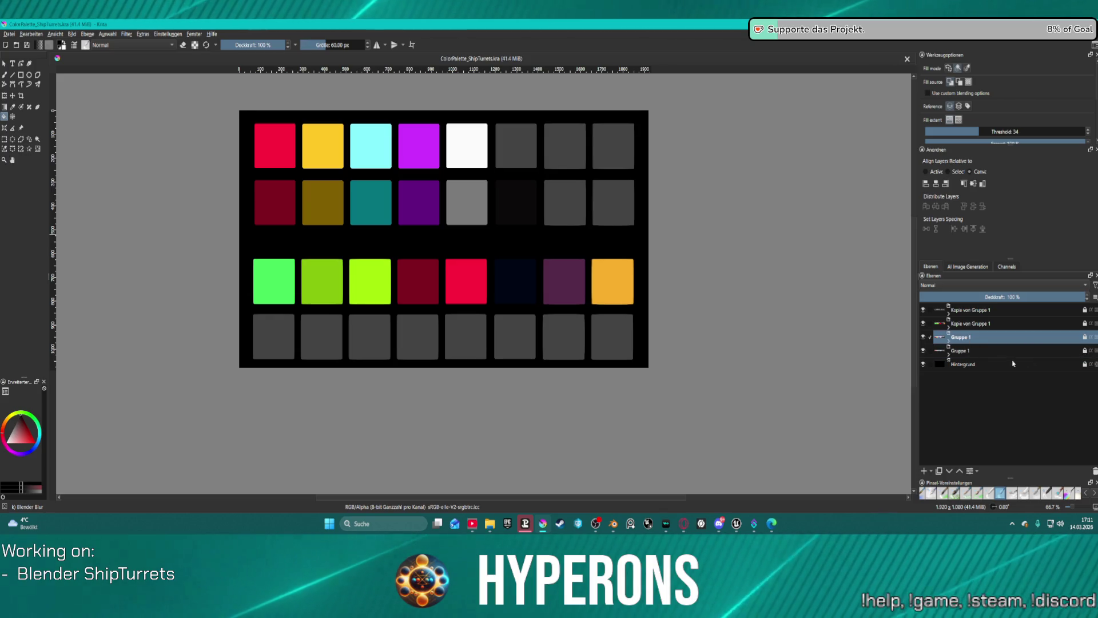
pyautogui.click(923, 351)
pyautogui.click(923, 351)
pyautogui.click(973, 351)
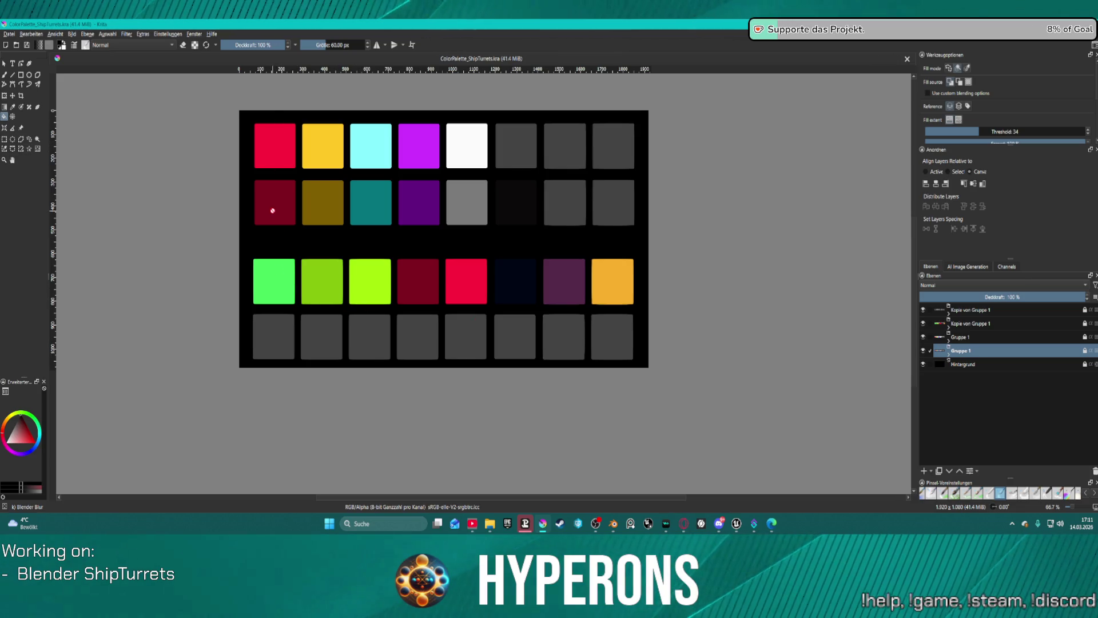
pyautogui.click(186, 144)
# Unlock both Gruppe 1 and both Kopie von Gruppe 1 layer groups
pyautogui.click(1084, 351)
pyautogui.click(1085, 337)
pyautogui.click(1085, 323)
pyautogui.click(1085, 310)
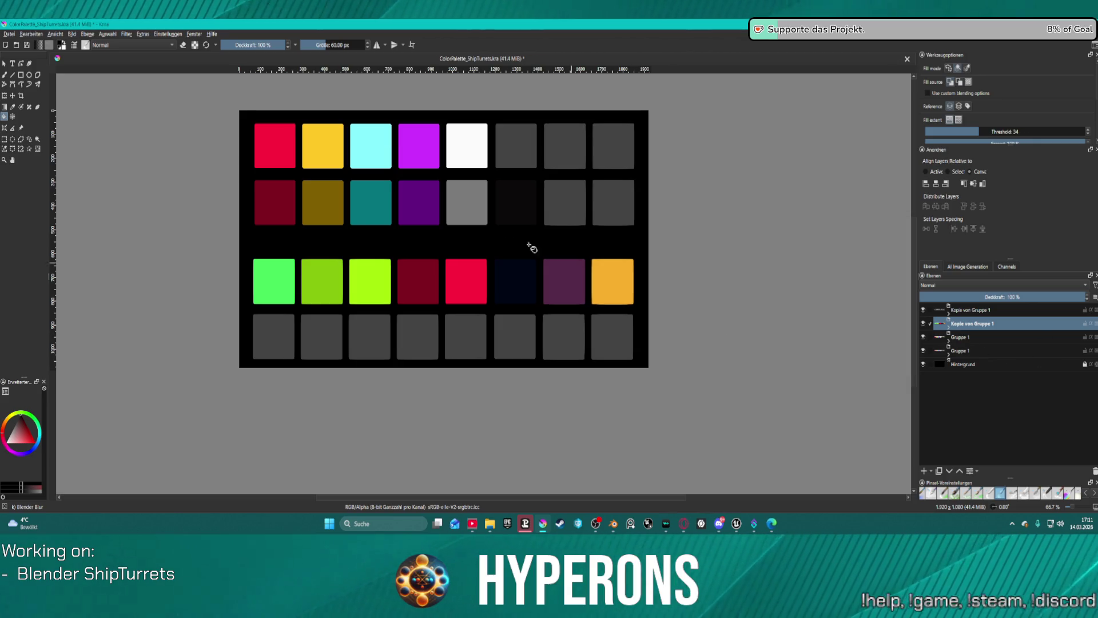
# Expand the top Kopie von Gruppe 1 and try filling its Color Pallete swatch layers
pyautogui.click(1006, 310)
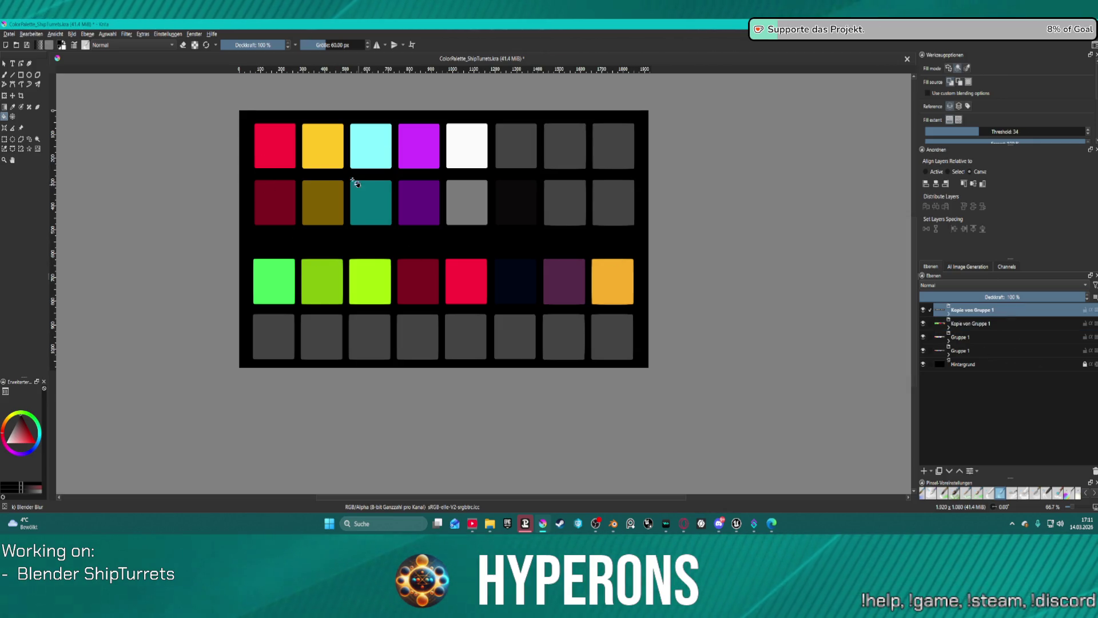
pyautogui.click(287, 161)
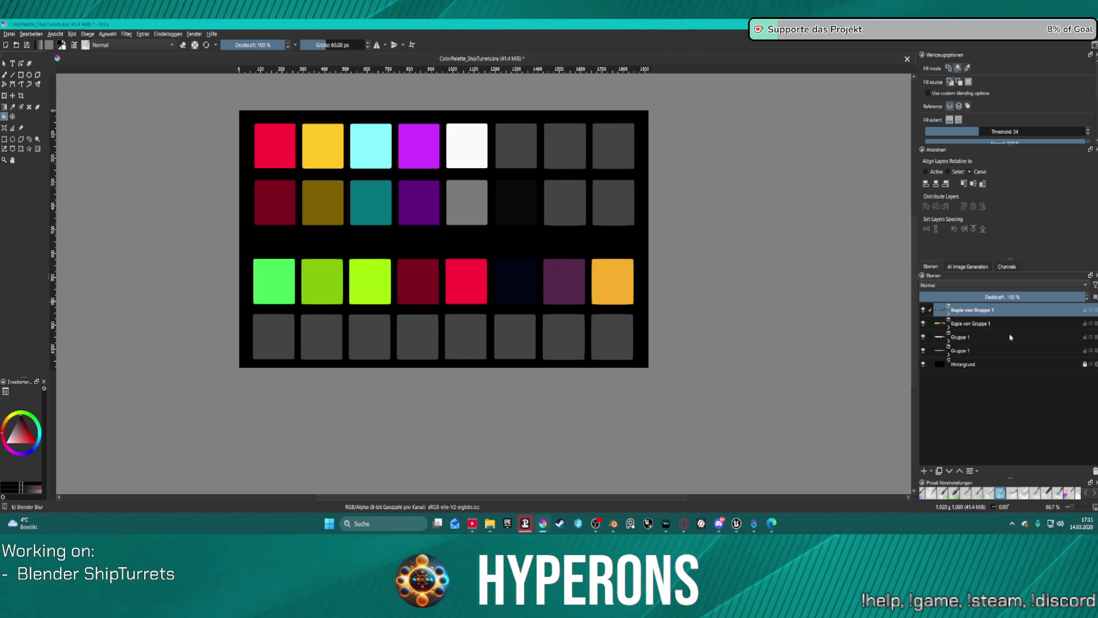
pyautogui.click(950, 313)
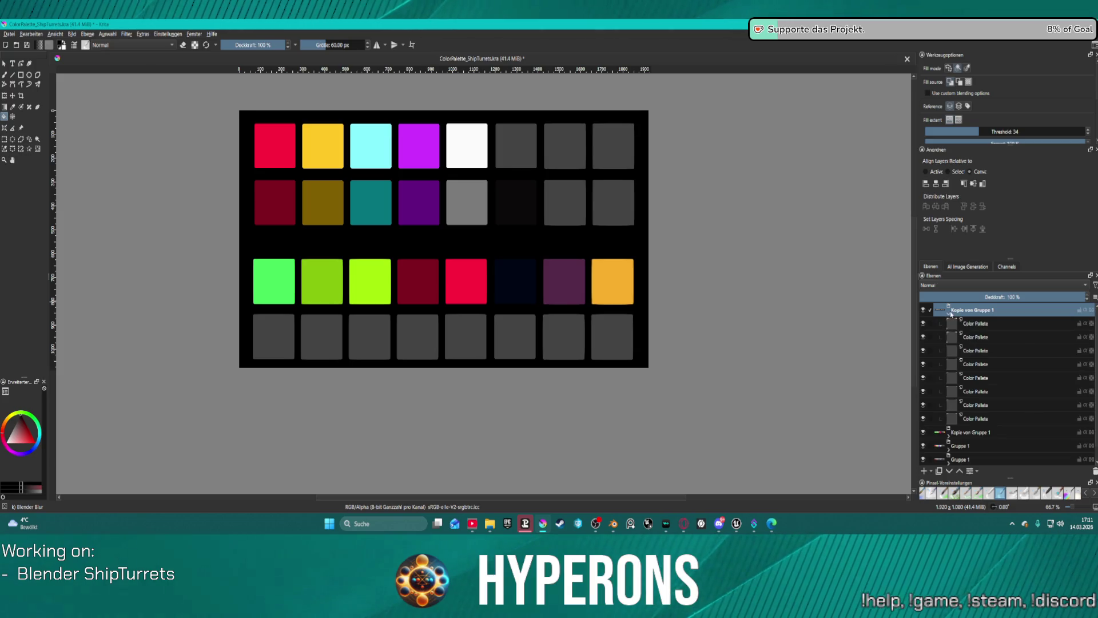
pyautogui.click(974, 328)
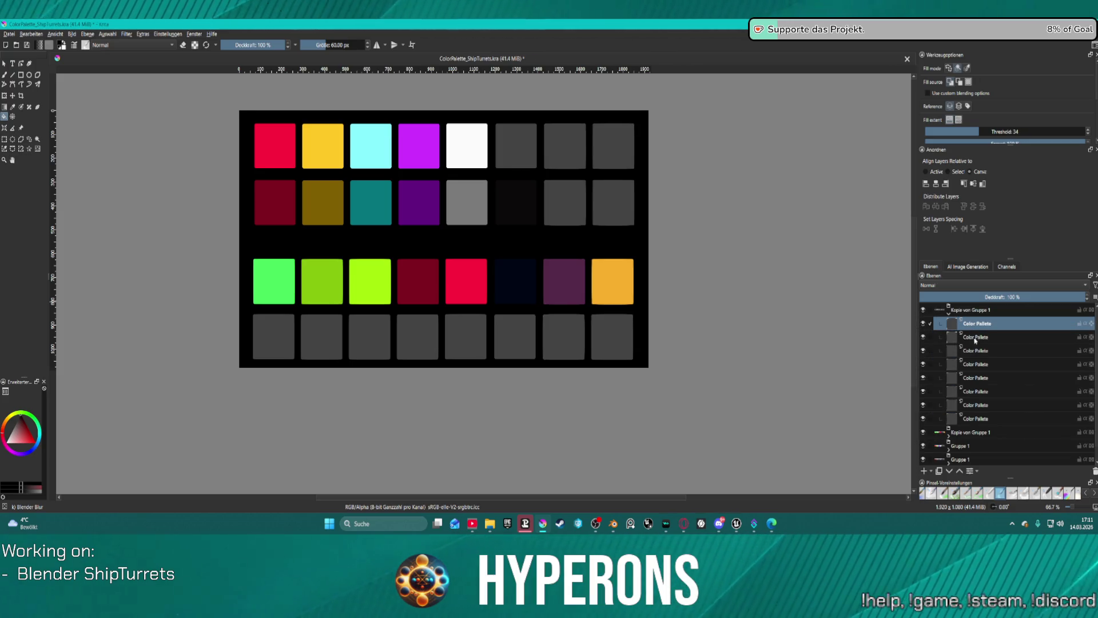
pyautogui.click(977, 341)
pyautogui.click(978, 364)
pyautogui.click(979, 353)
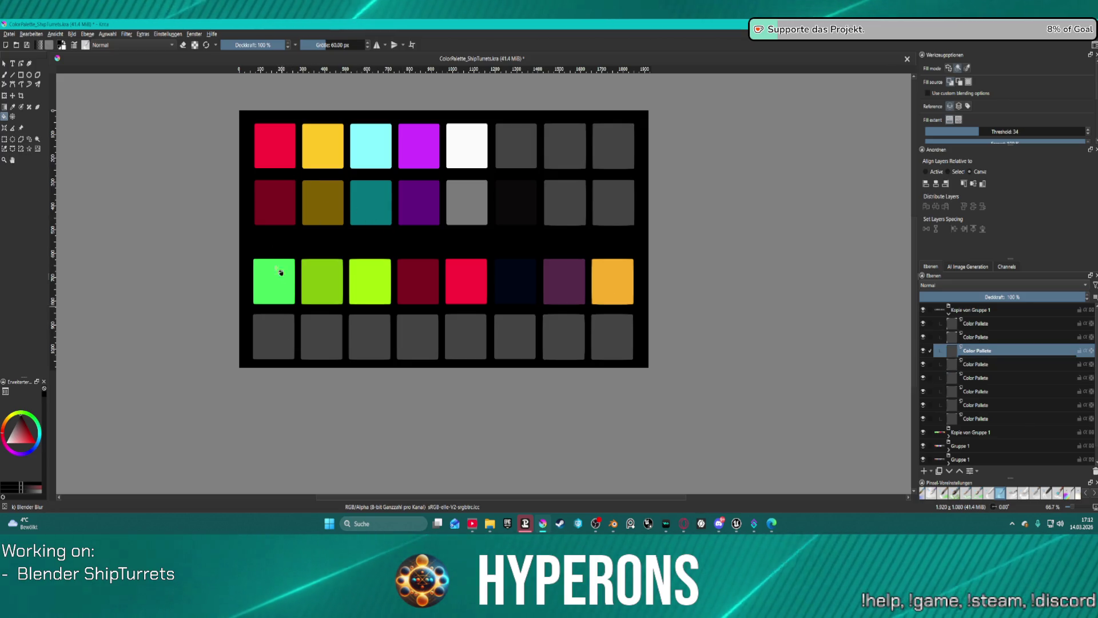
pyautogui.click(412, 258)
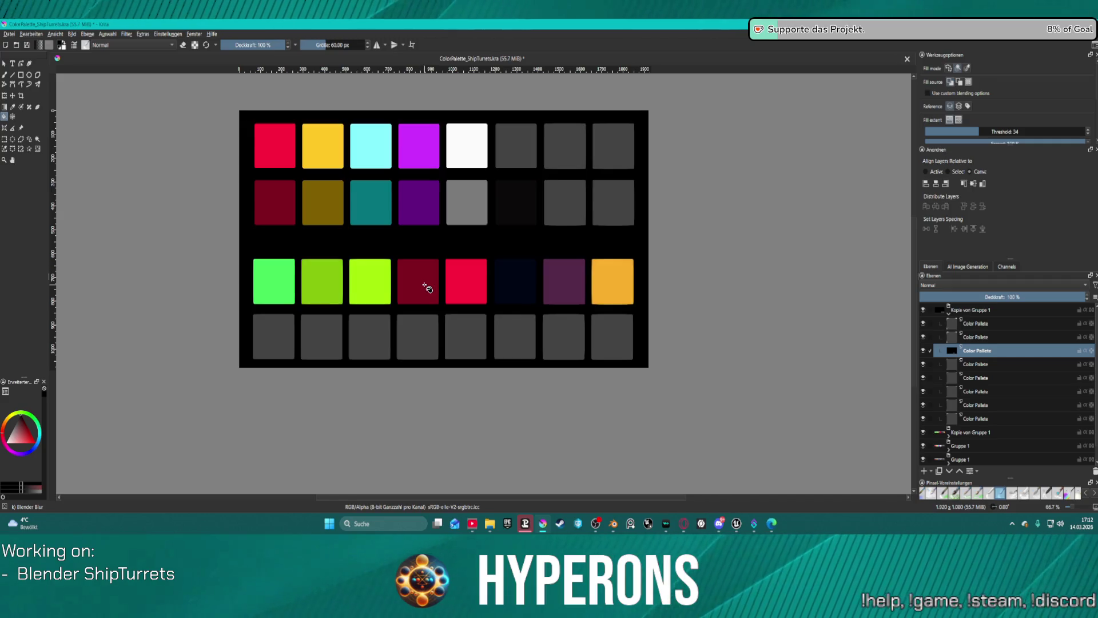
# Delete the lower Gruppe 1 and Kopie von Gruppe 1 groups, leaving only the top swatch row
pyautogui.scroll(-1, 966, 407)
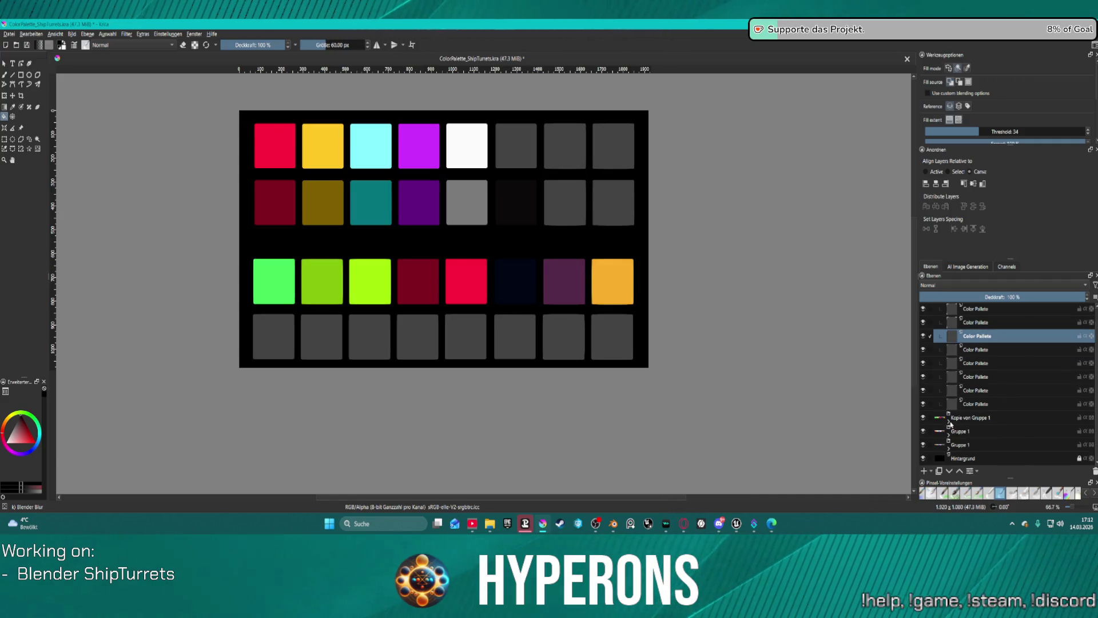
pyautogui.click(950, 424)
pyautogui.click(949, 433)
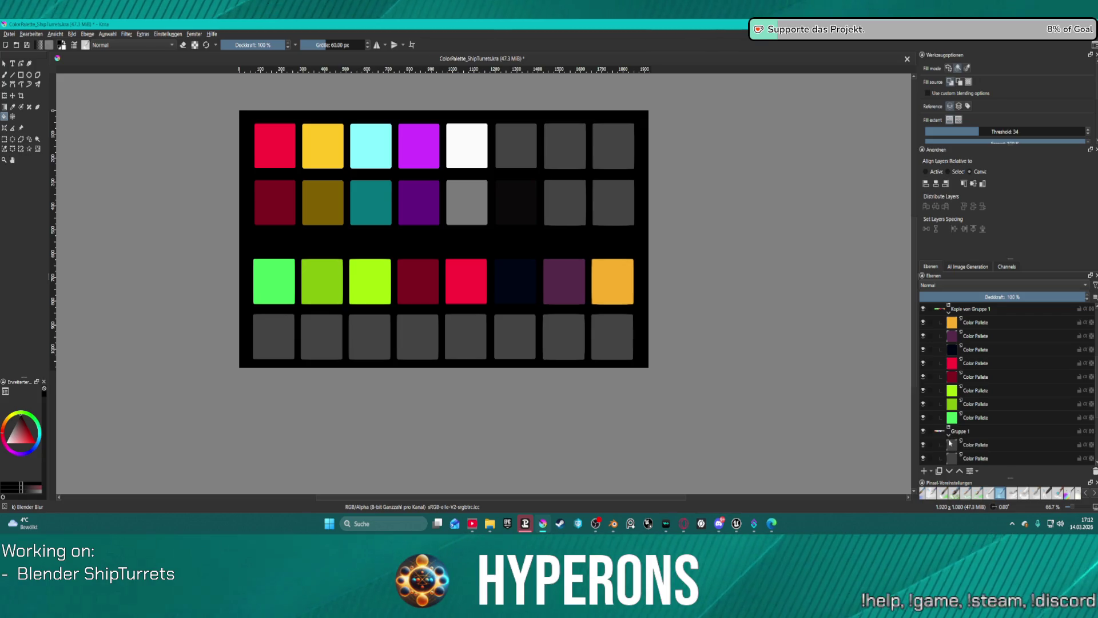
pyautogui.click(949, 450)
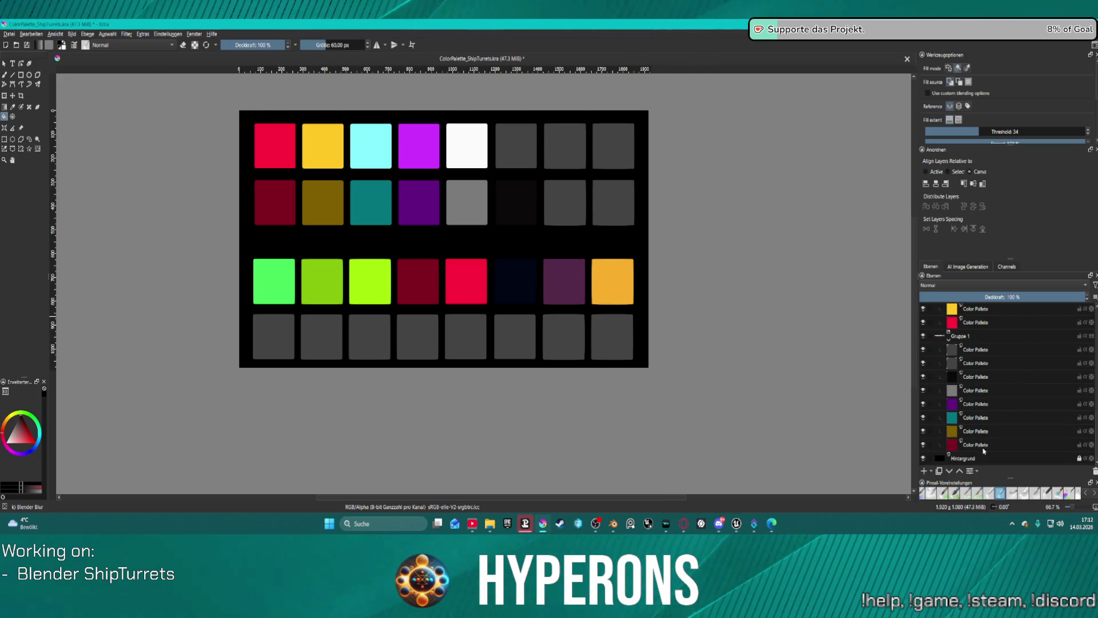
pyautogui.click(985, 365)
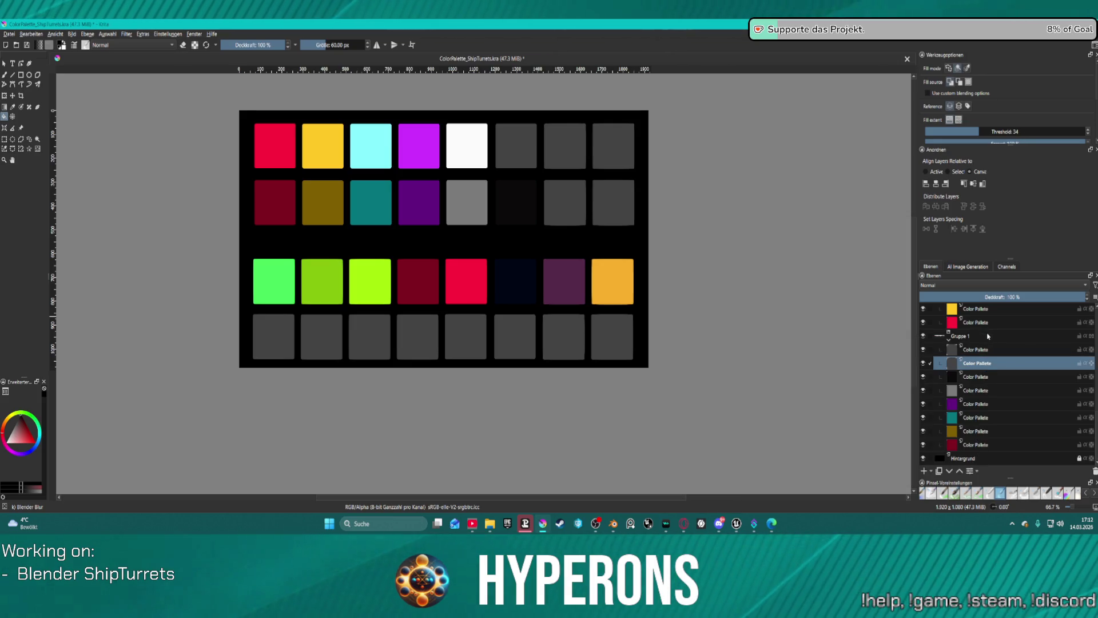
pyautogui.click(988, 337)
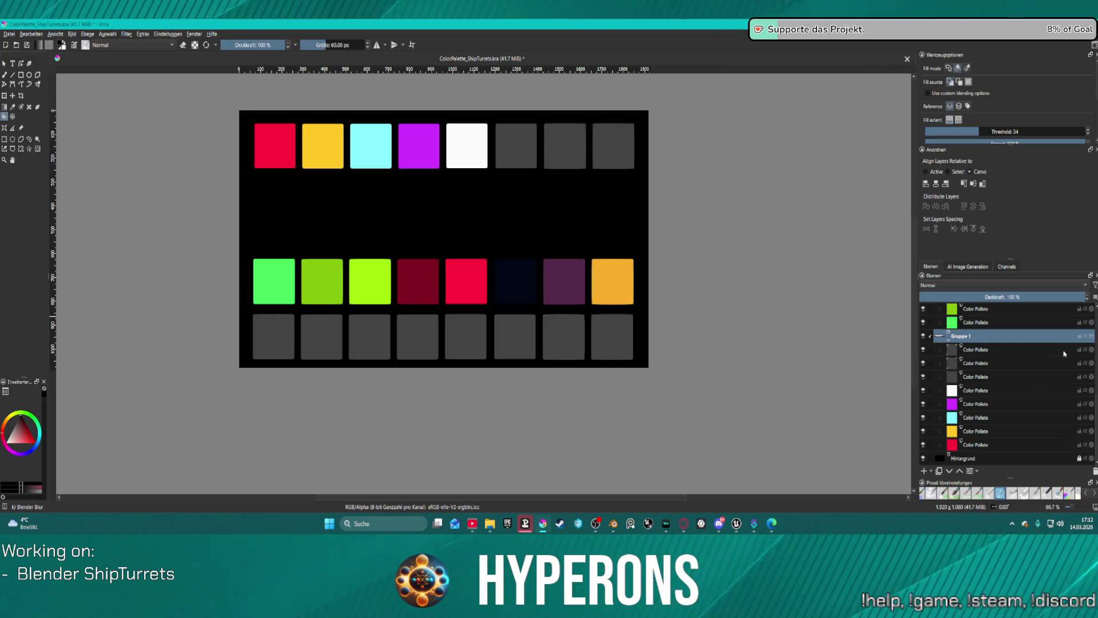
pyautogui.scroll(3, 1064, 349)
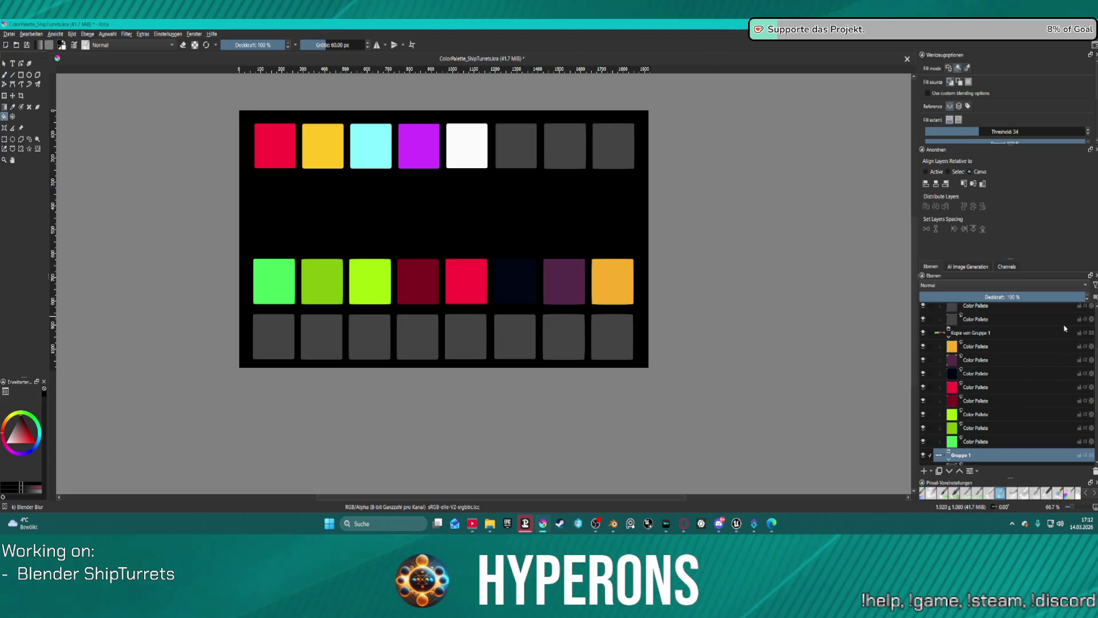
pyautogui.click(1038, 335)
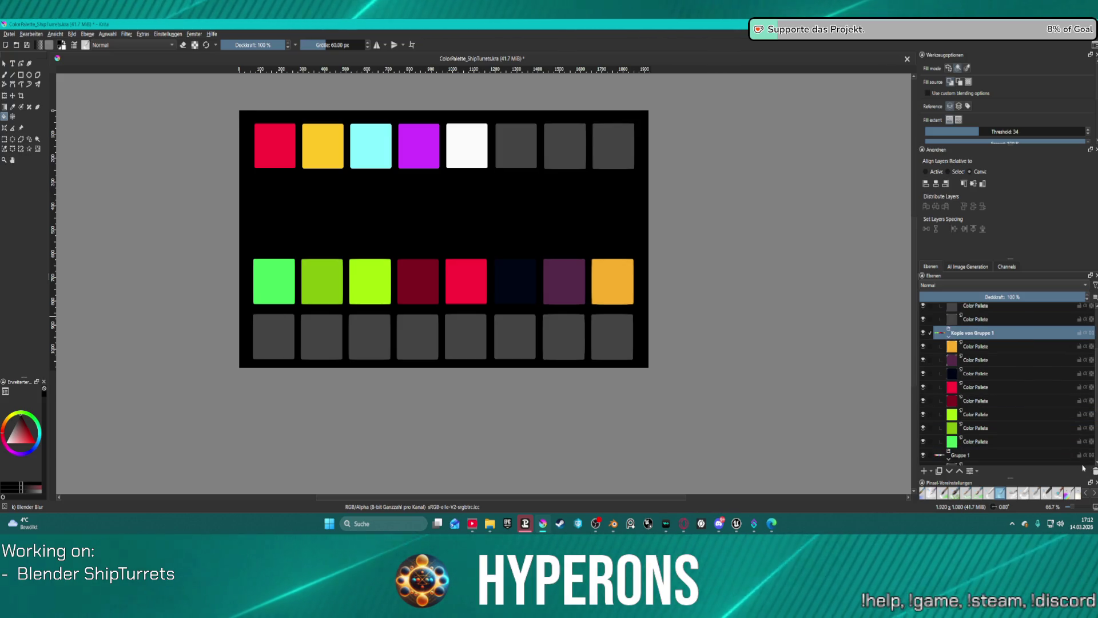
pyautogui.click(1095, 473)
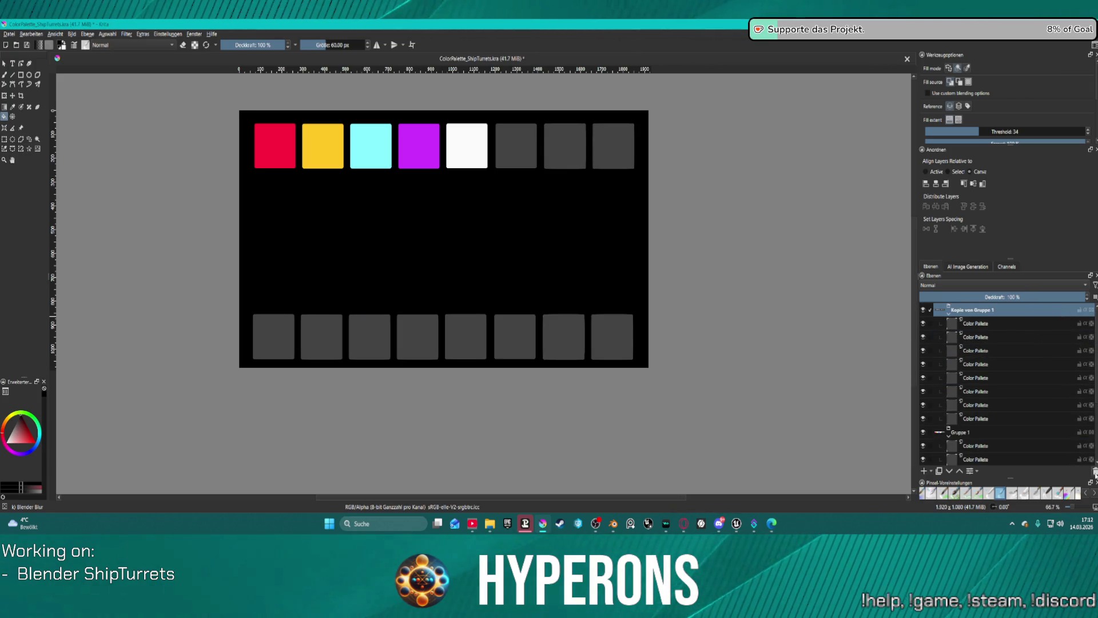
pyautogui.click(1095, 473)
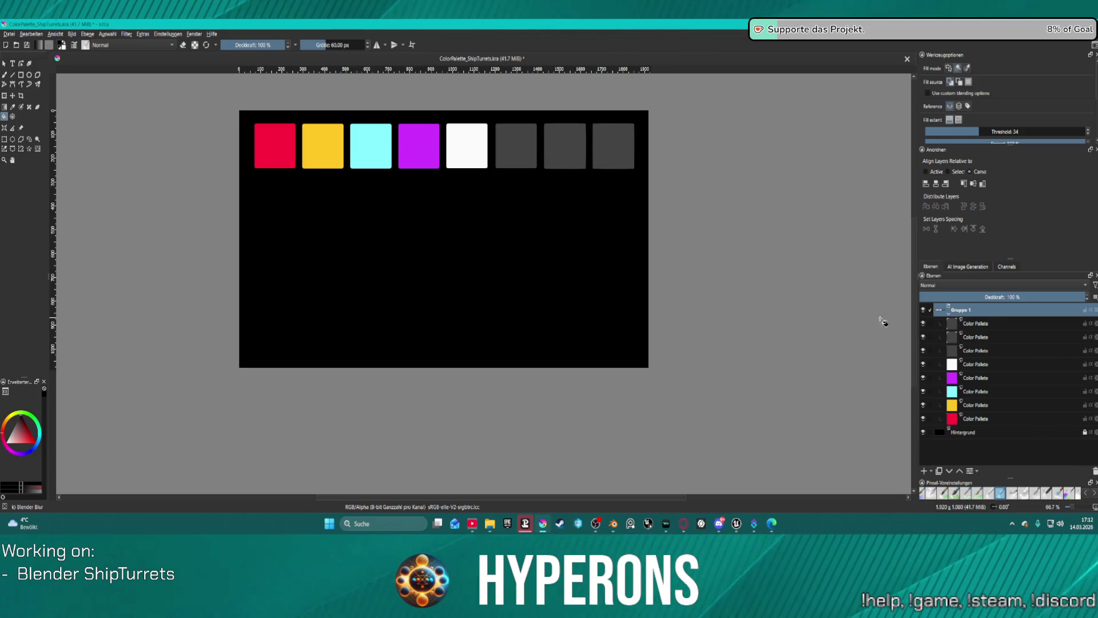
pyautogui.click(987, 326)
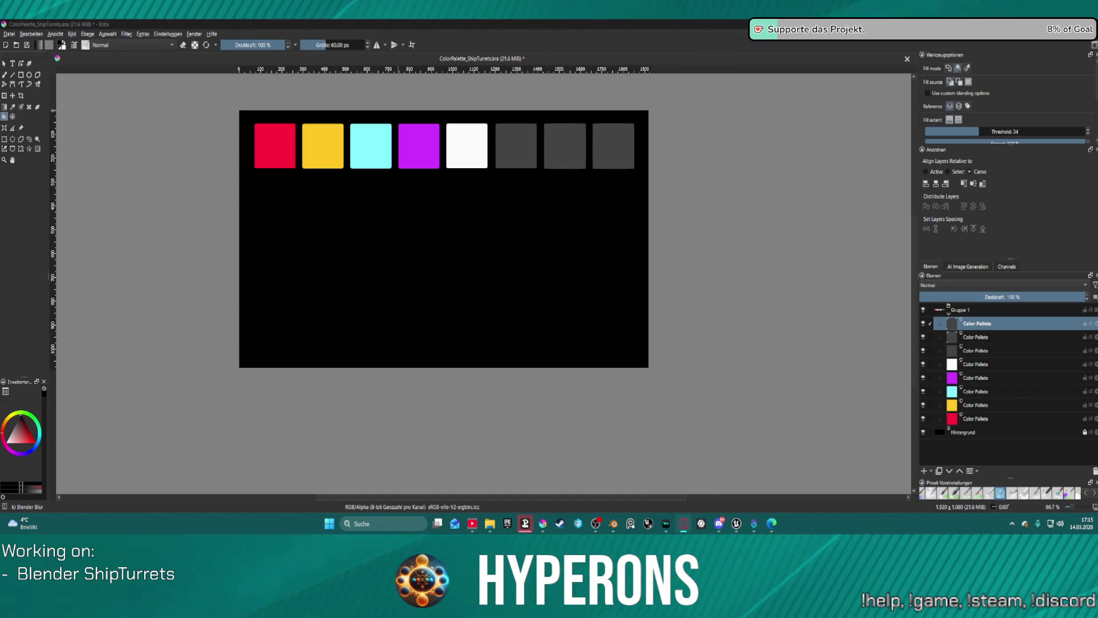
# Zoom the palette canvas to 66.7% and select the Color Sampler tool
pyautogui.scroll(-3, 392, 208)
pyautogui.scroll(1, 503, 206)
pyautogui.scroll(2, 510, 133)
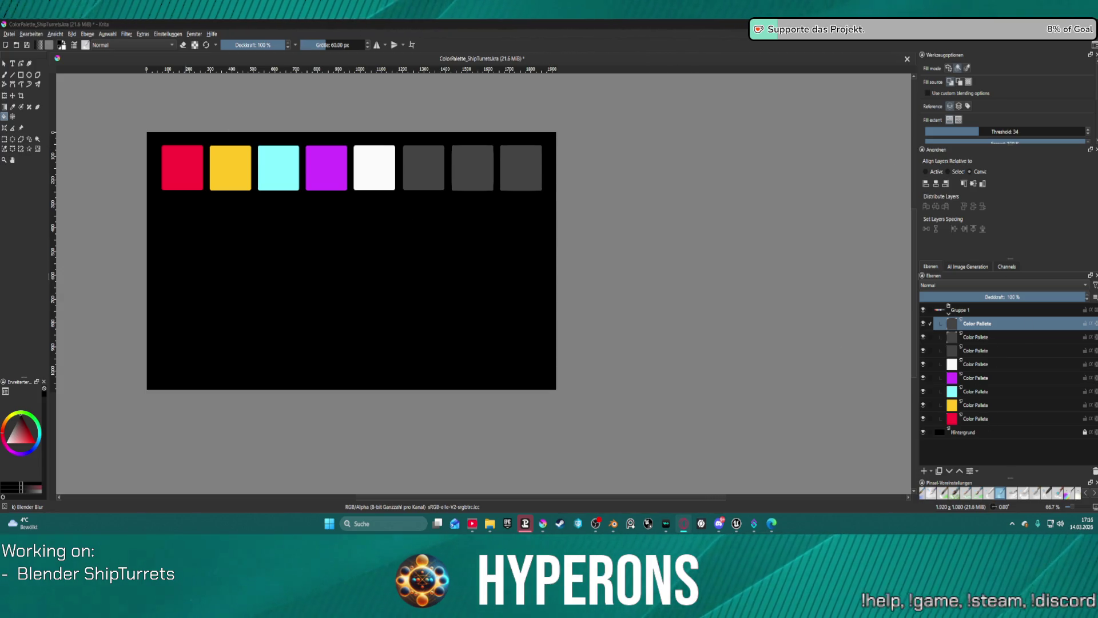
pyautogui.click(13, 107)
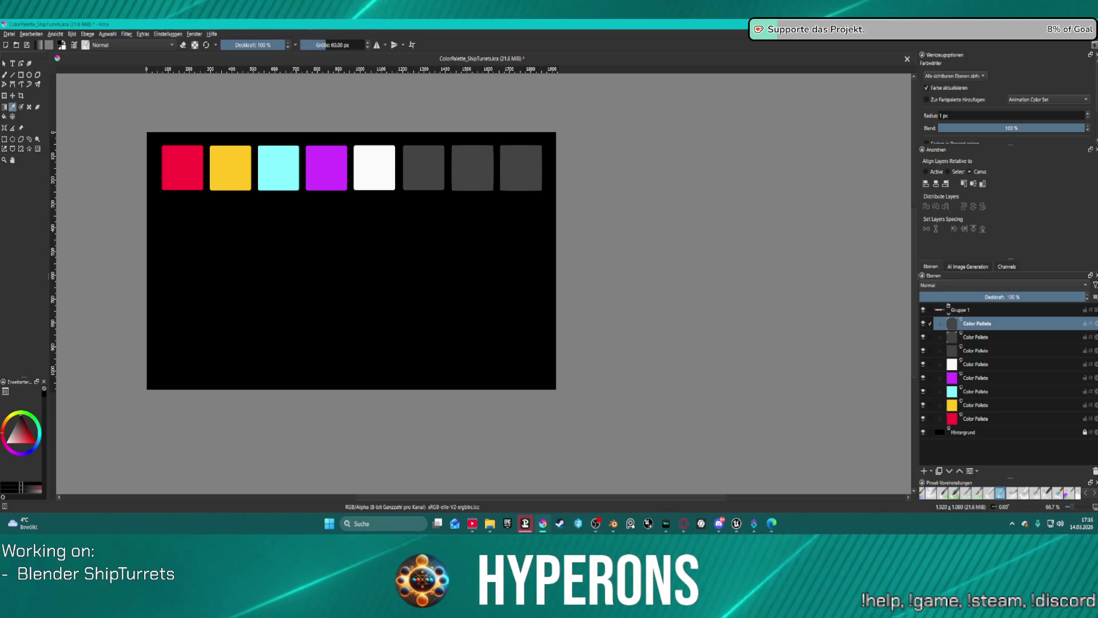
# Switch from Krita back to Blender showing the Metal Weapon Turret 01 material layers
pyautogui.hotkey('alt', 'Tab')
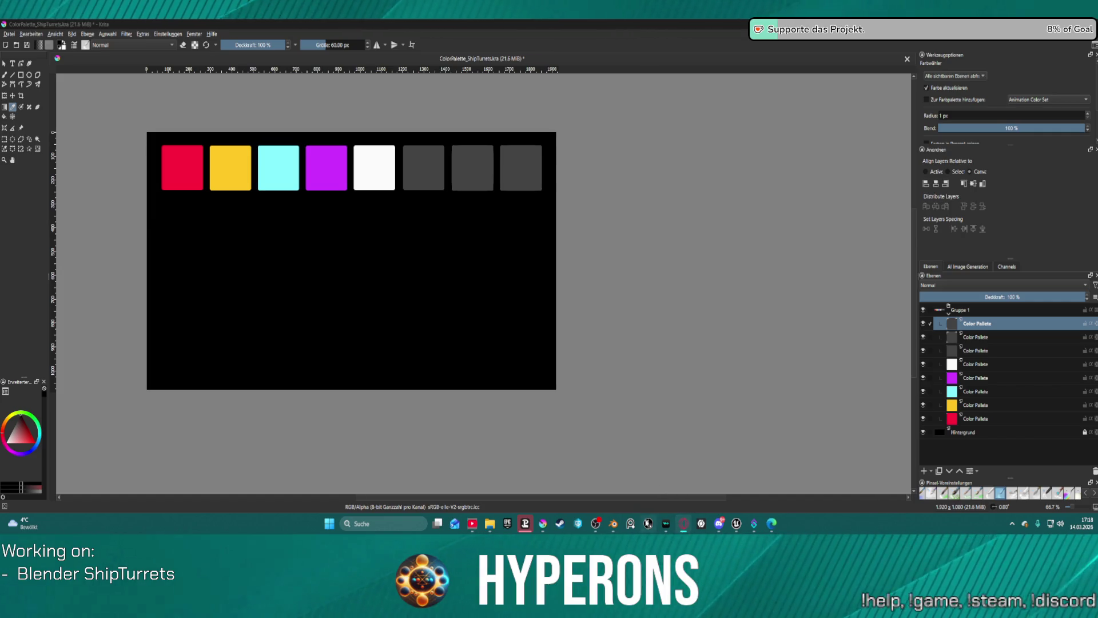
pyautogui.moveTo(613, 523)
pyautogui.click(656, 479)
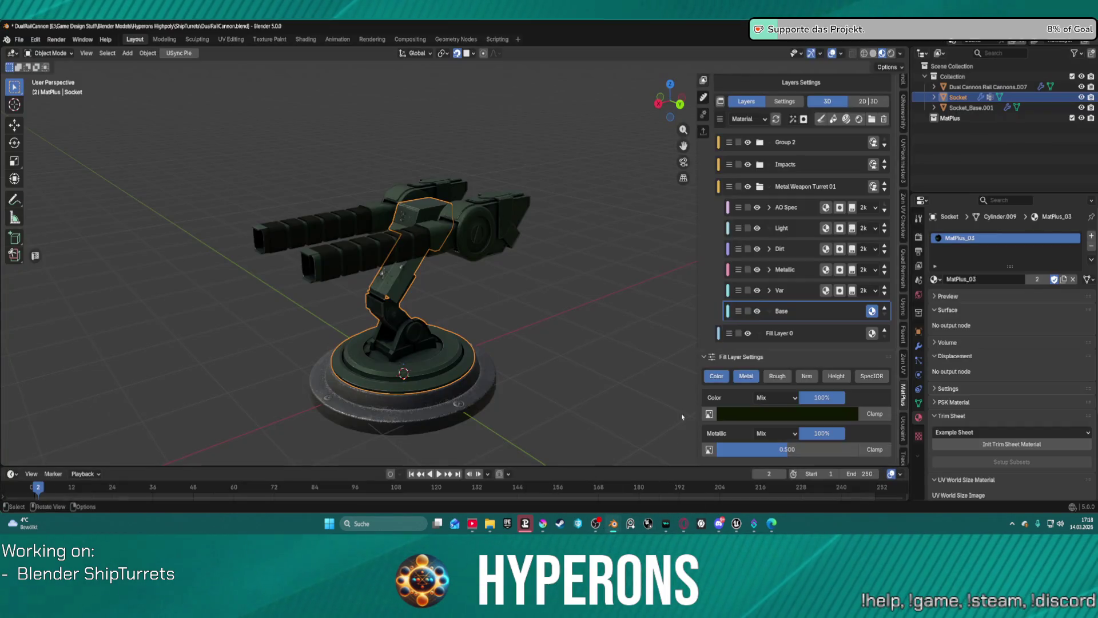
# Copy the Base fill layer's hex colour code, #101603
pyautogui.scroll(4, 534, 255)
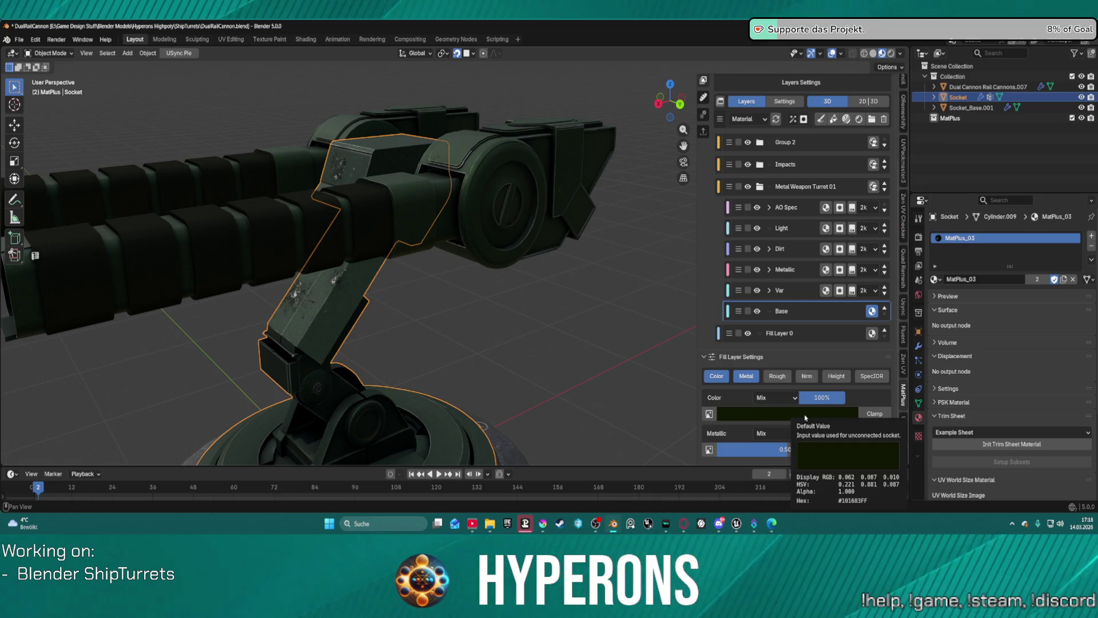
pyautogui.rightClick(806, 417)
pyautogui.press('Escape')
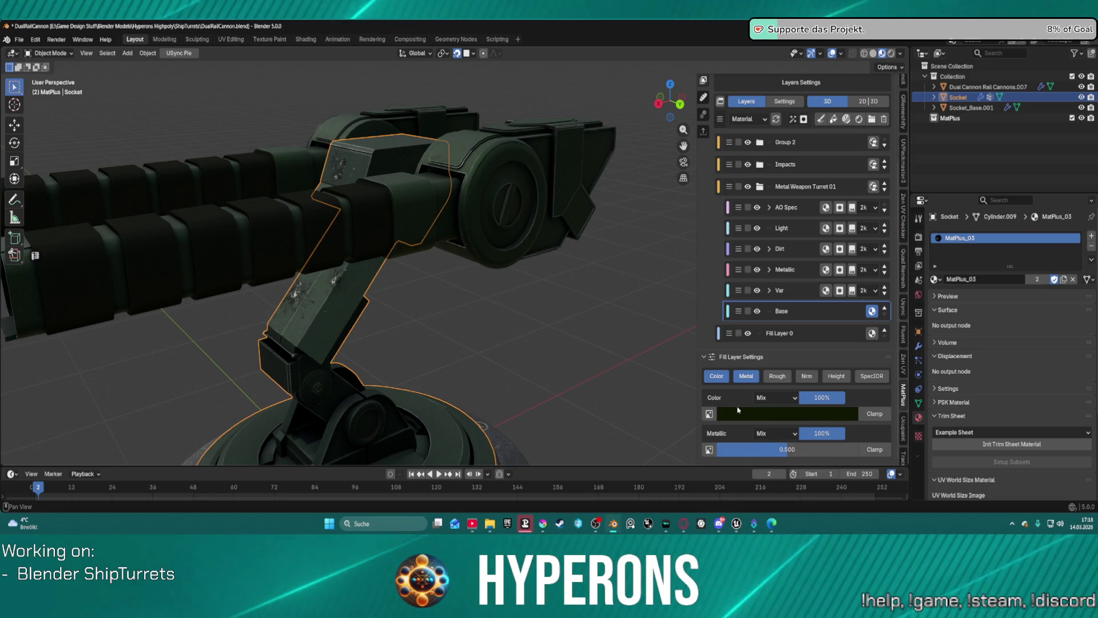
pyautogui.click(758, 418)
pyautogui.click(761, 396)
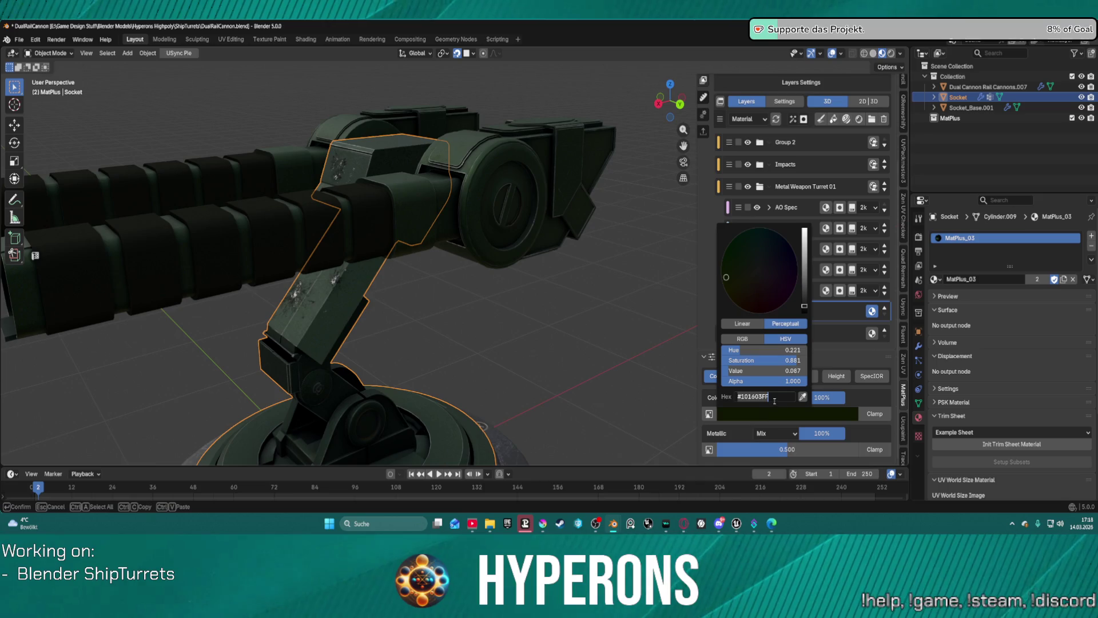
pyautogui.press('Return')
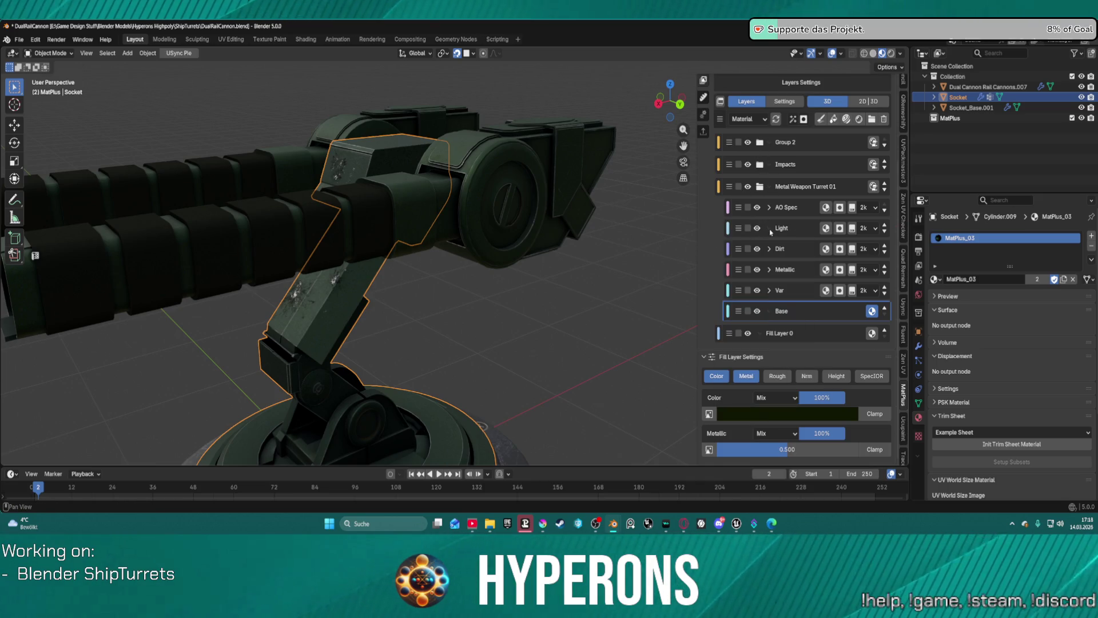
# Paste #101603 as the Light layer's colour
pyautogui.click(811, 229)
pyautogui.scroll(-2, 789, 321)
pyautogui.click(771, 383)
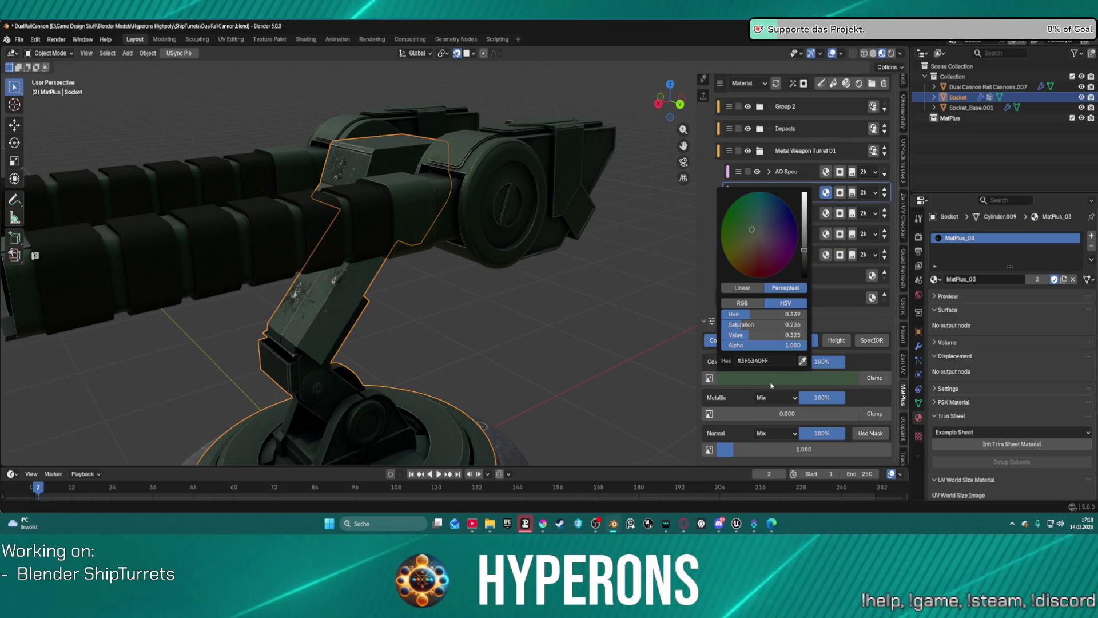
pyautogui.click(781, 361)
pyautogui.write('#101603FF')
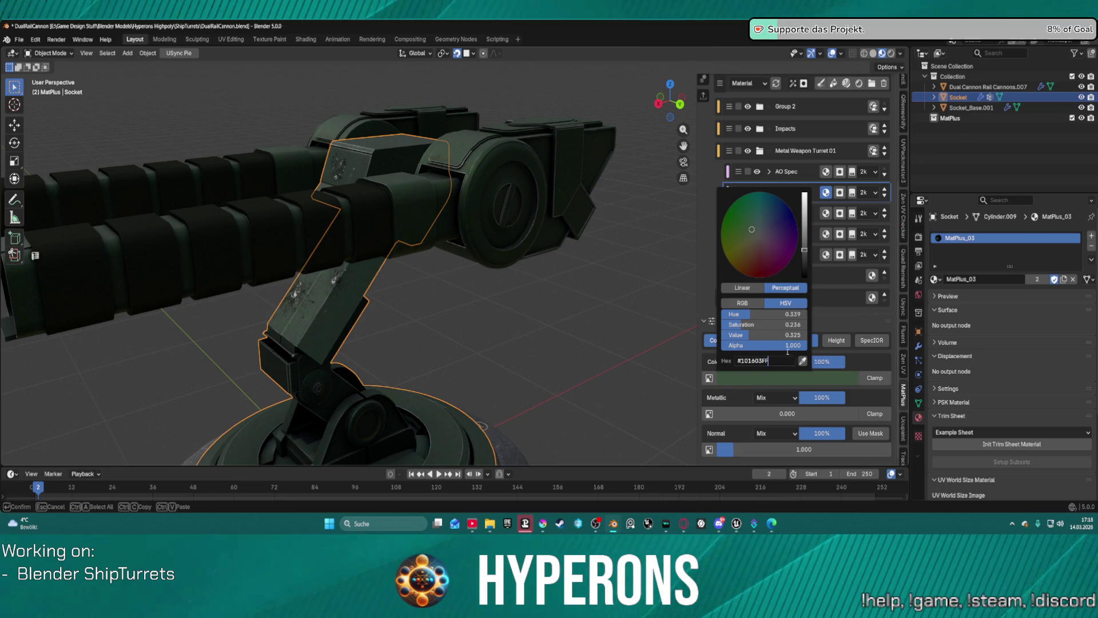
pyautogui.press('Return')
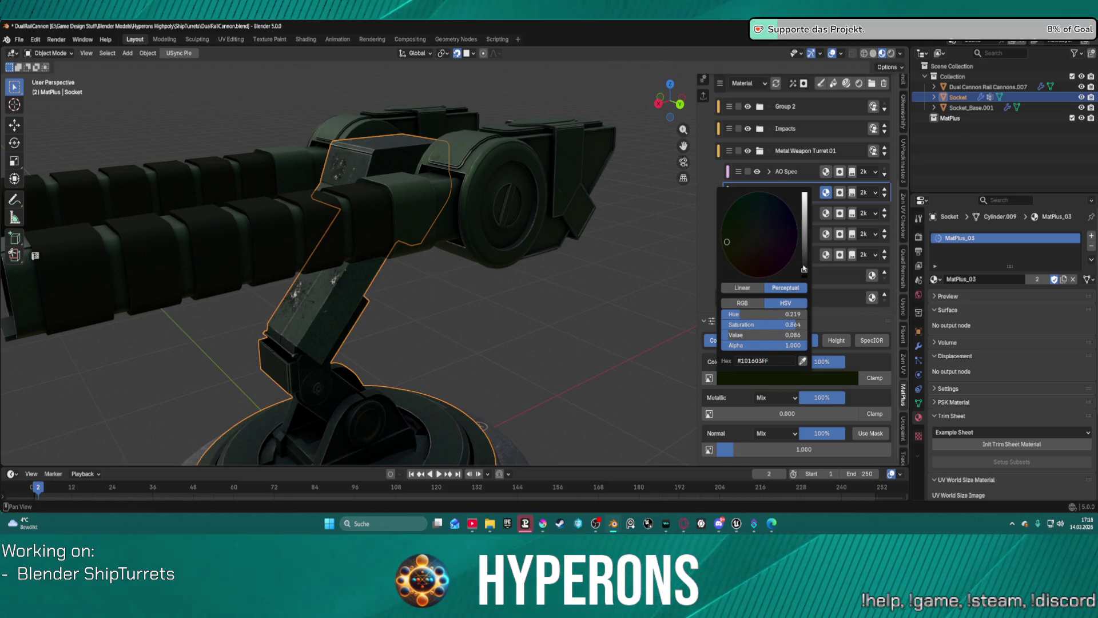
pyautogui.moveTo(804, 267)
pyautogui.mouseDown()
pyautogui.moveTo(805, 249)
pyautogui.moveTo(804, 258)
pyautogui.mouseUp()
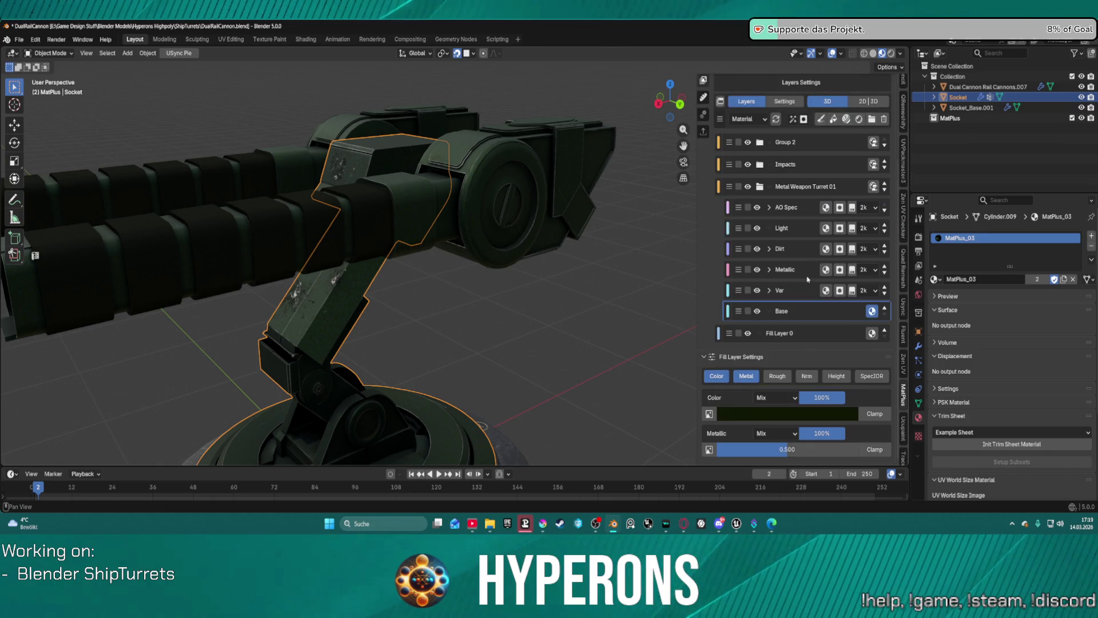
# Drop the Base fill colour's Value to 0, making it pure black
pyautogui.click(837, 412)
pyautogui.moveTo(806, 305); pyautogui.dragTo(805, 315)
pyautogui.moveTo(512, 295)
pyautogui.mouseDown(button='middle')
pyautogui.moveTo(545, 333)
pyautogui.moveTo(494, 254)
pyautogui.moveTo(473, 308)
pyautogui.mouseUp(button='middle')
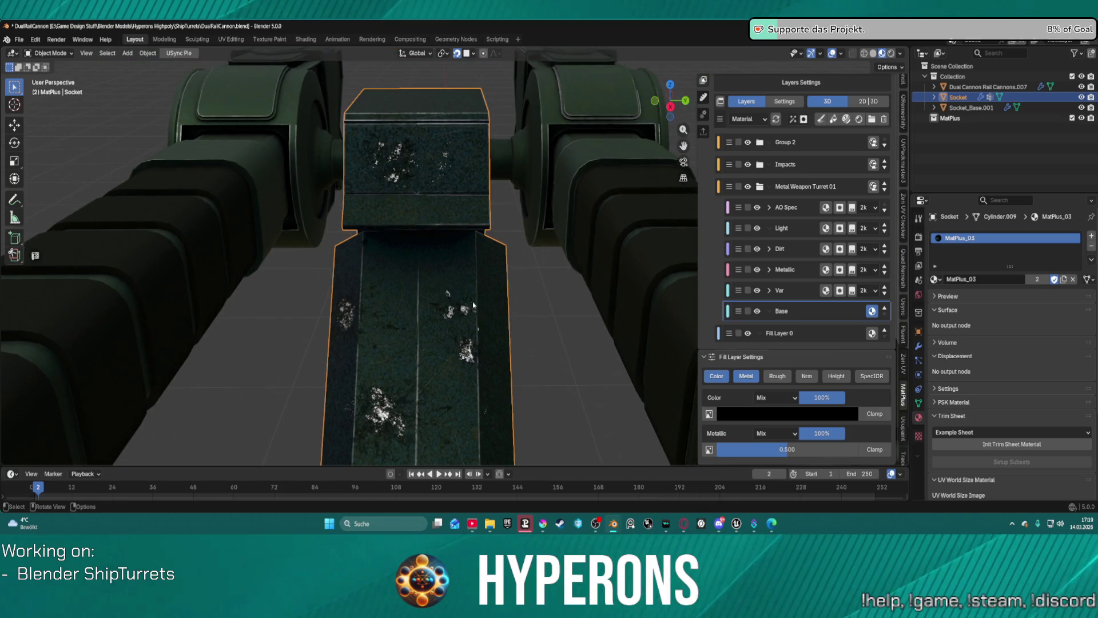
# Delete the Var layer from the turret material
pyautogui.click(800, 294)
pyautogui.scroll(5, 797, 292)
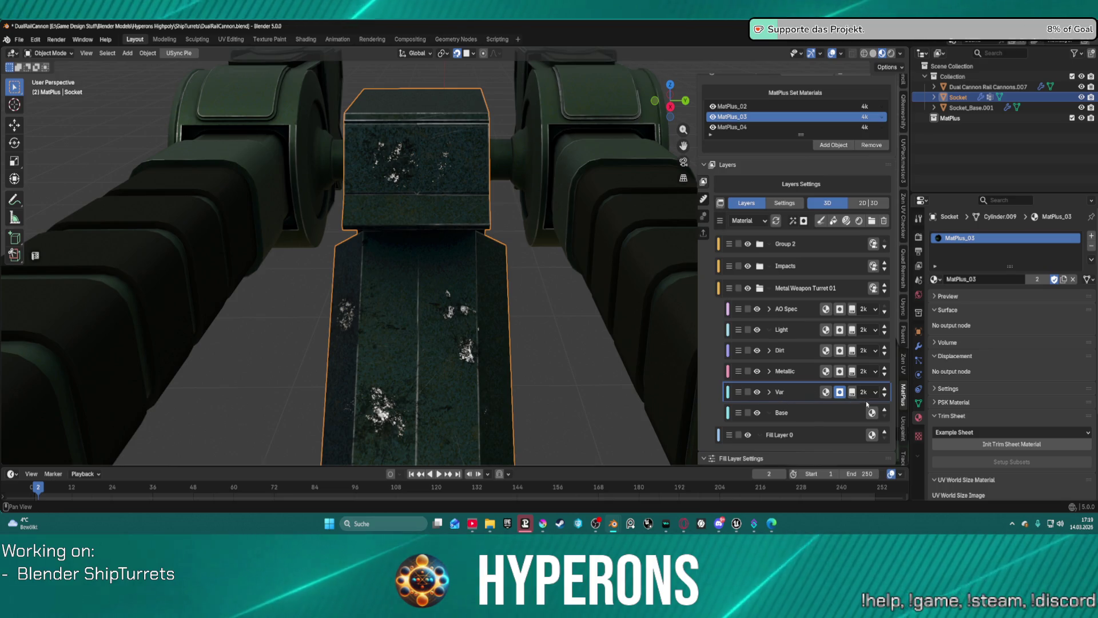
pyautogui.click(885, 221)
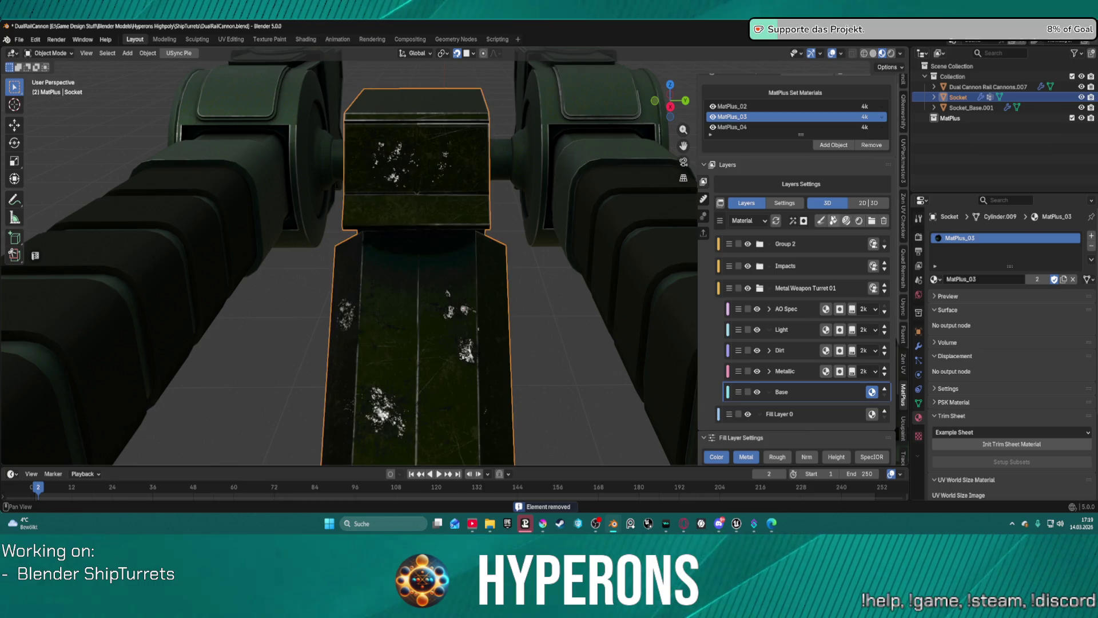
pyautogui.scroll(-4, 497, 308)
pyautogui.moveTo(498, 308)
pyautogui.mouseDown(button='middle')
pyautogui.moveTo(475, 279)
pyautogui.moveTo(448, 361)
pyautogui.moveTo(485, 285)
pyautogui.moveTo(464, 345)
pyautogui.mouseUp(button='middle')
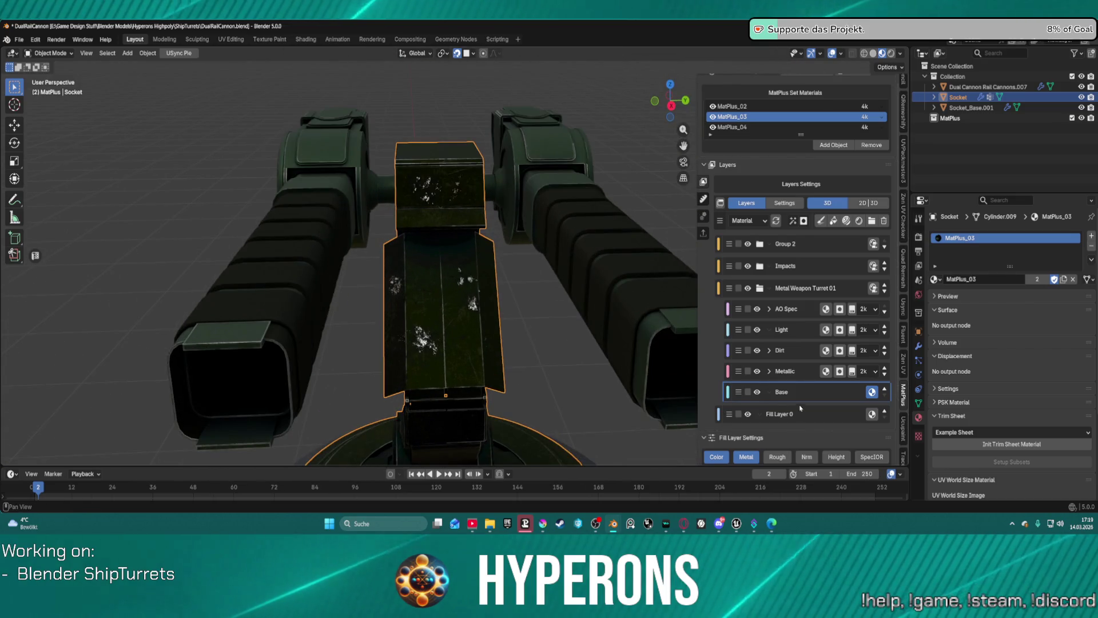
pyautogui.scroll(2, 464, 345)
pyautogui.scroll(1, 464, 345)
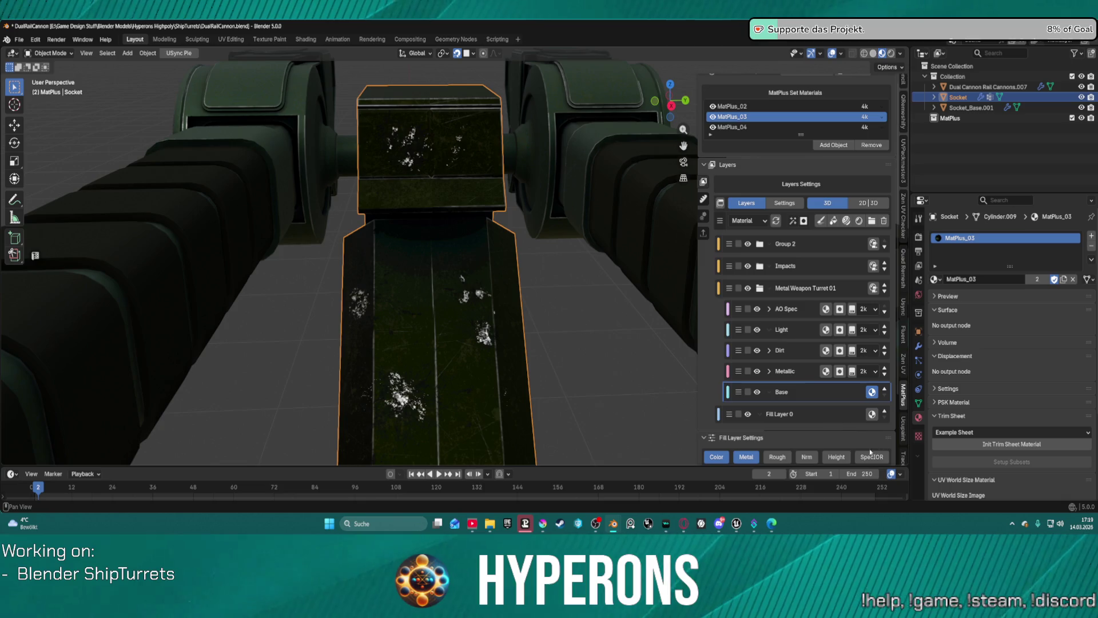
pyautogui.scroll(-1, 793, 395)
pyautogui.scroll(-1, 792, 395)
pyautogui.scroll(-2, 809, 389)
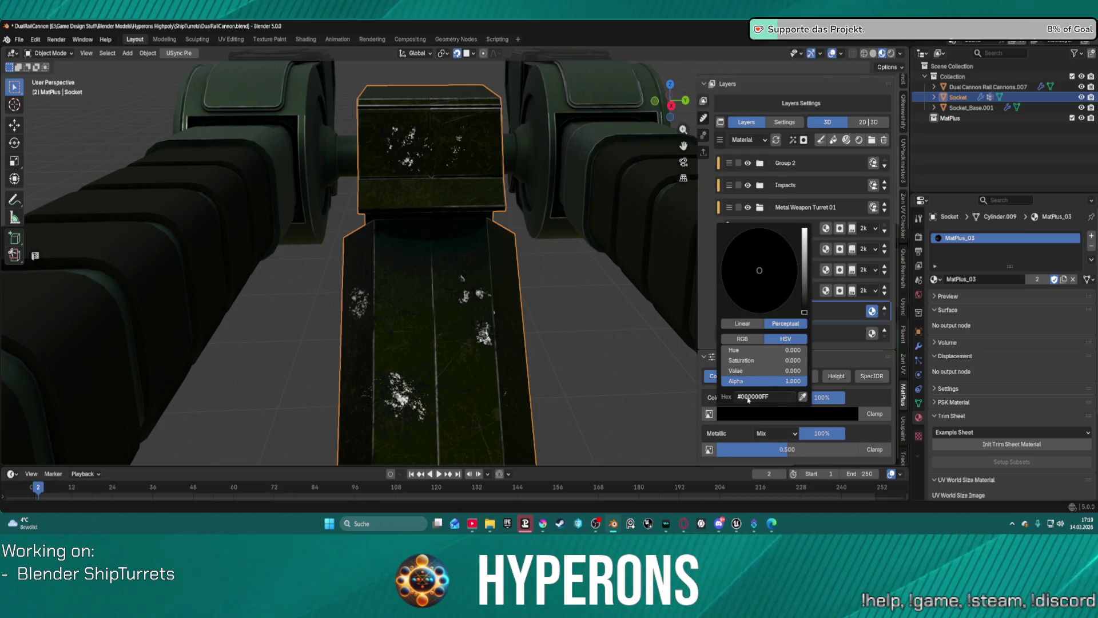
# Lighten the Base fill colour slightly to a near-black neutral grey, #151515
pyautogui.click(782, 414)
pyautogui.click(781, 419)
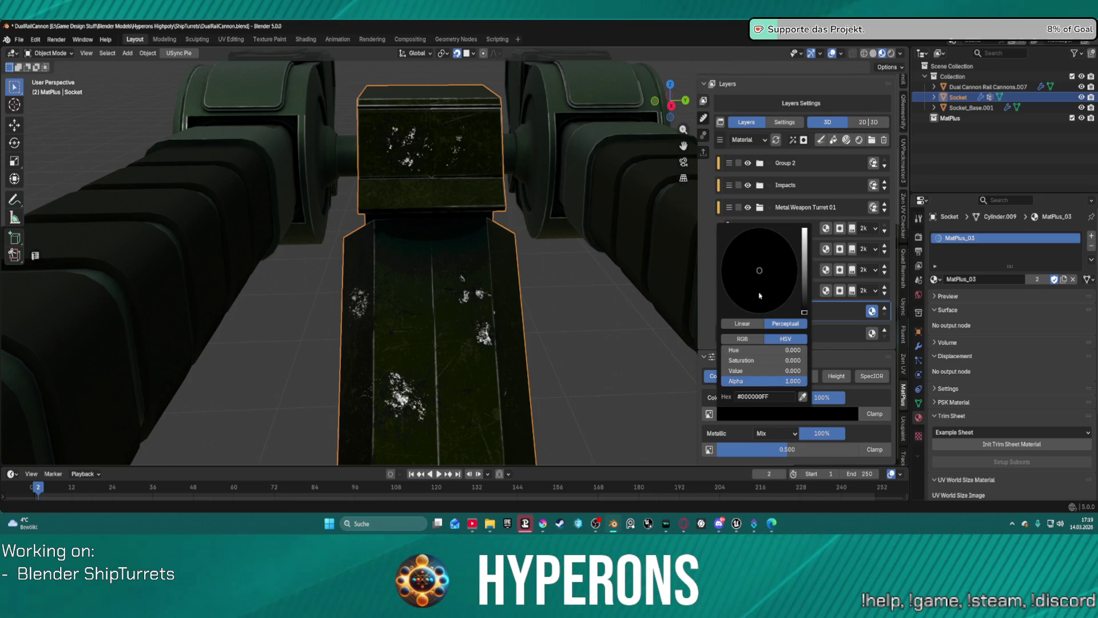
pyautogui.moveTo(808, 310); pyautogui.dragTo(804, 309)
pyautogui.scroll(-5, 515, 286)
pyautogui.moveTo(514, 286)
pyautogui.mouseDown(button='middle')
pyautogui.moveTo(475, 305)
pyautogui.moveTo(558, 350)
pyautogui.mouseUp(button='middle')
pyautogui.scroll(2, 837, 378)
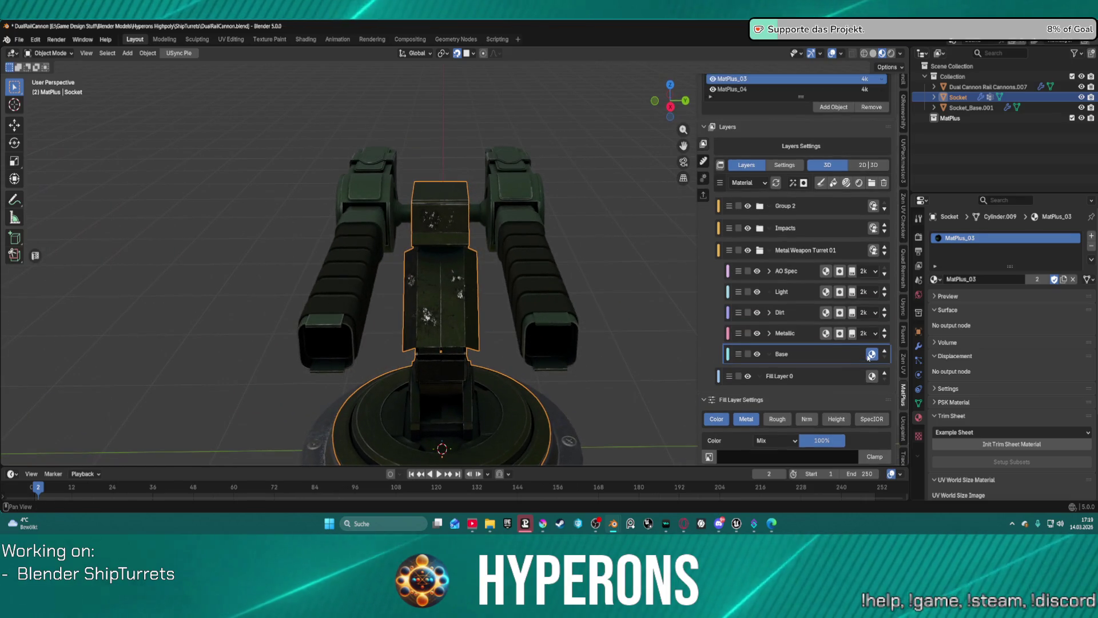
pyautogui.scroll(-1, 837, 378)
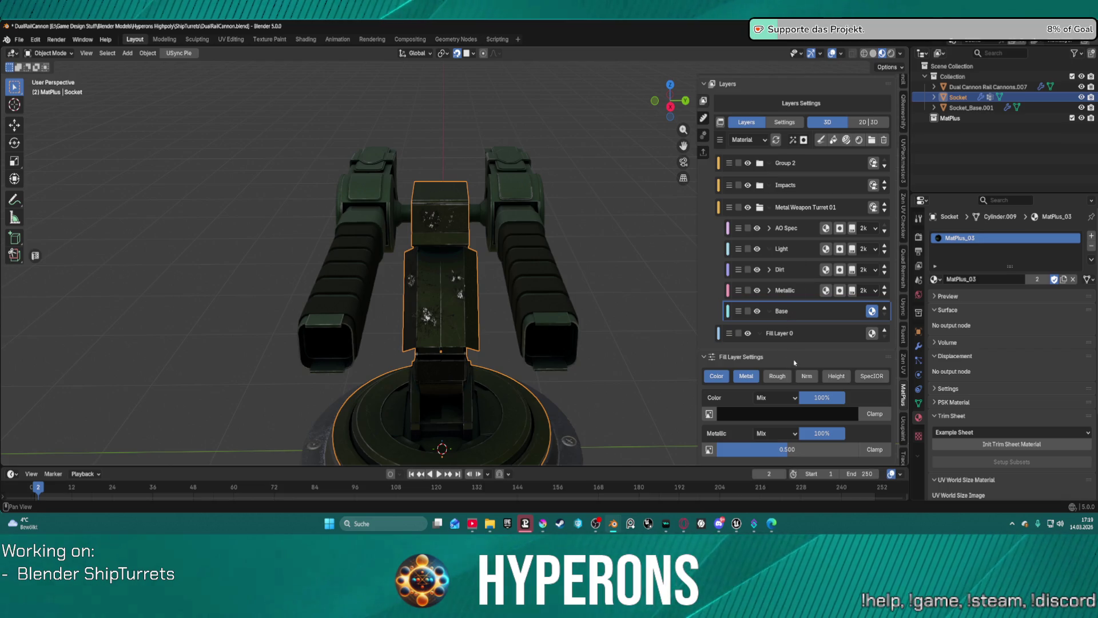
pyautogui.click(778, 416)
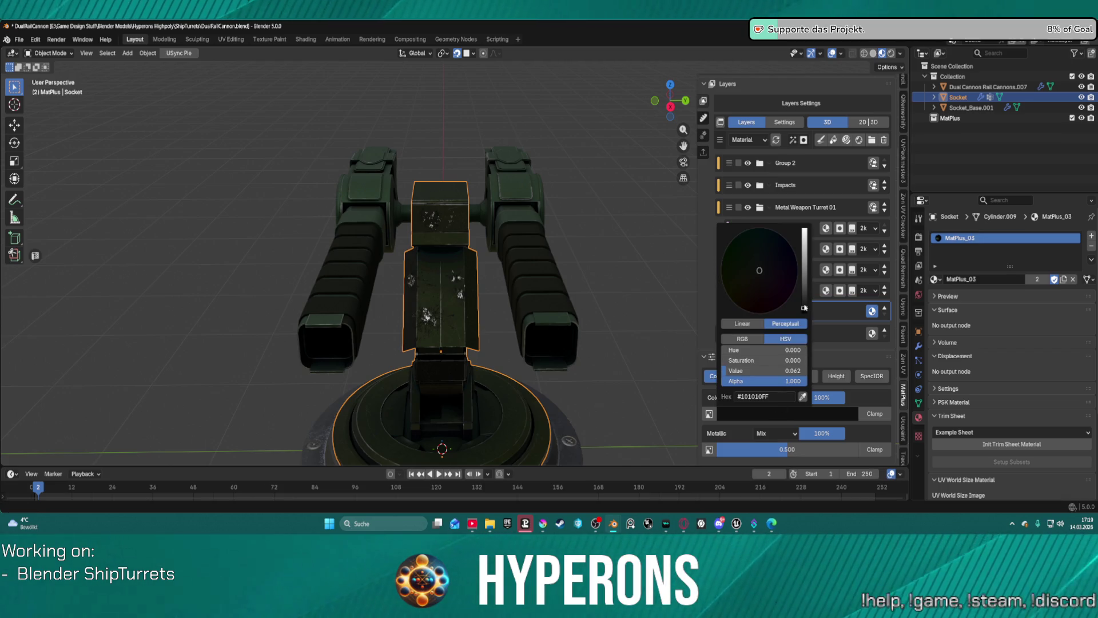
pyautogui.moveTo(805, 309); pyautogui.dragTo(804, 308)
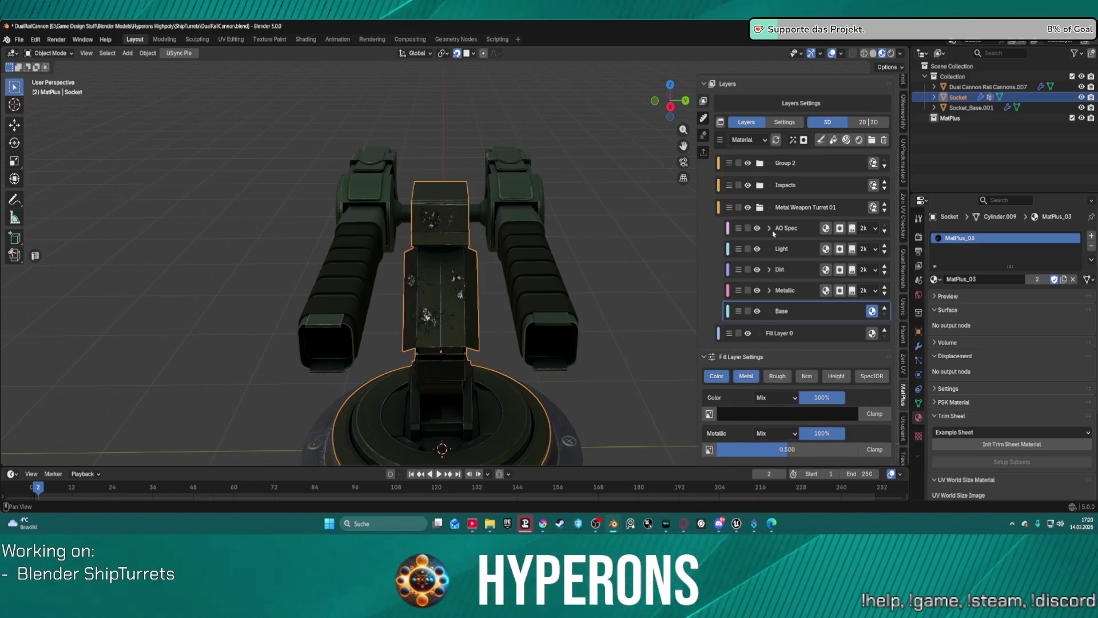
# Darken the AO Spec group's Light layer colour to value 0.067, nearly black
pyautogui.click(769, 227)
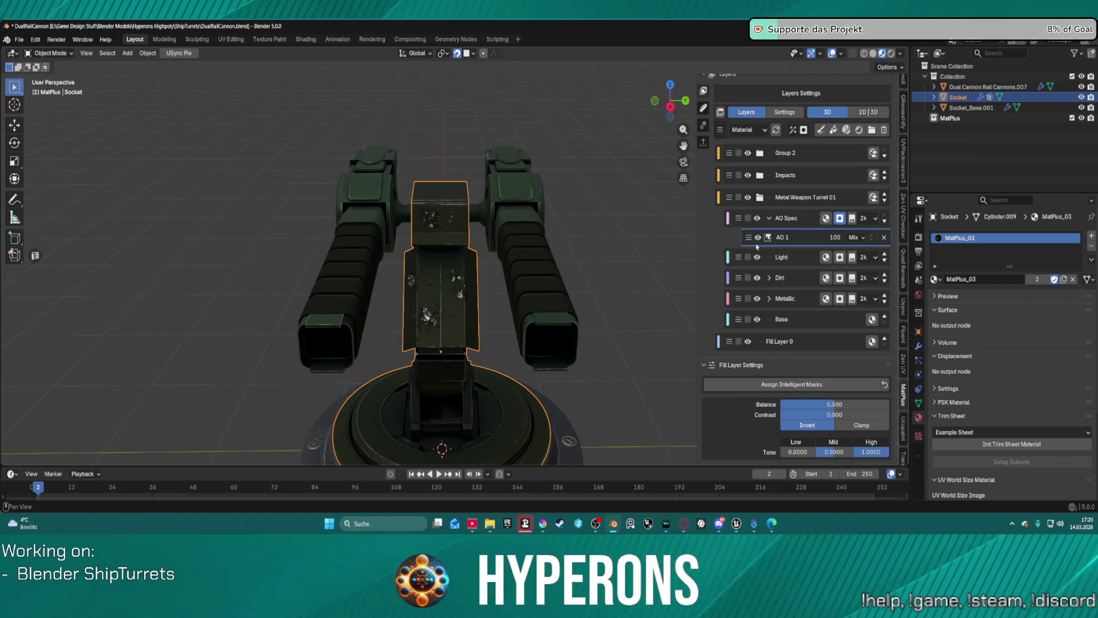
pyautogui.click(782, 262)
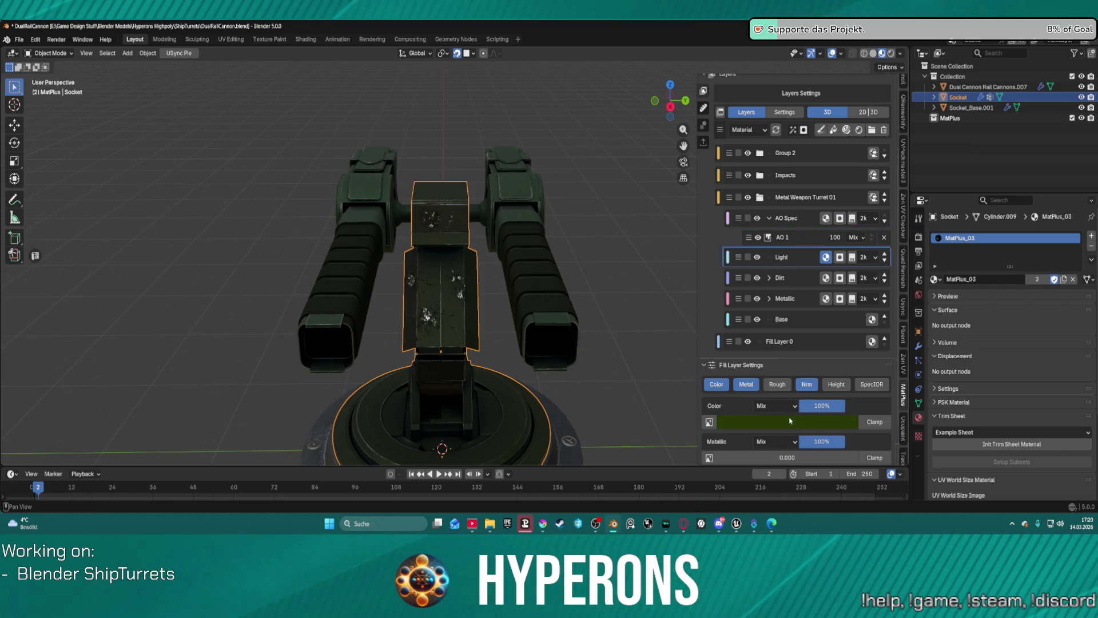
pyautogui.click(790, 420)
pyautogui.moveTo(783, 379)
pyautogui.mouseDown()
pyautogui.moveTo(771, 378)
pyautogui.moveTo(789, 379)
pyautogui.mouseUp()
# Save the Metal Weapon Turret 01 layers as a new version of the smart material
pyautogui.moveTo(626, 278)
pyautogui.mouseDown(button='middle')
pyautogui.moveTo(515, 246)
pyautogui.moveTo(583, 244)
pyautogui.moveTo(487, 220)
pyautogui.mouseUp(button='middle')
pyautogui.scroll(4, 470, 215)
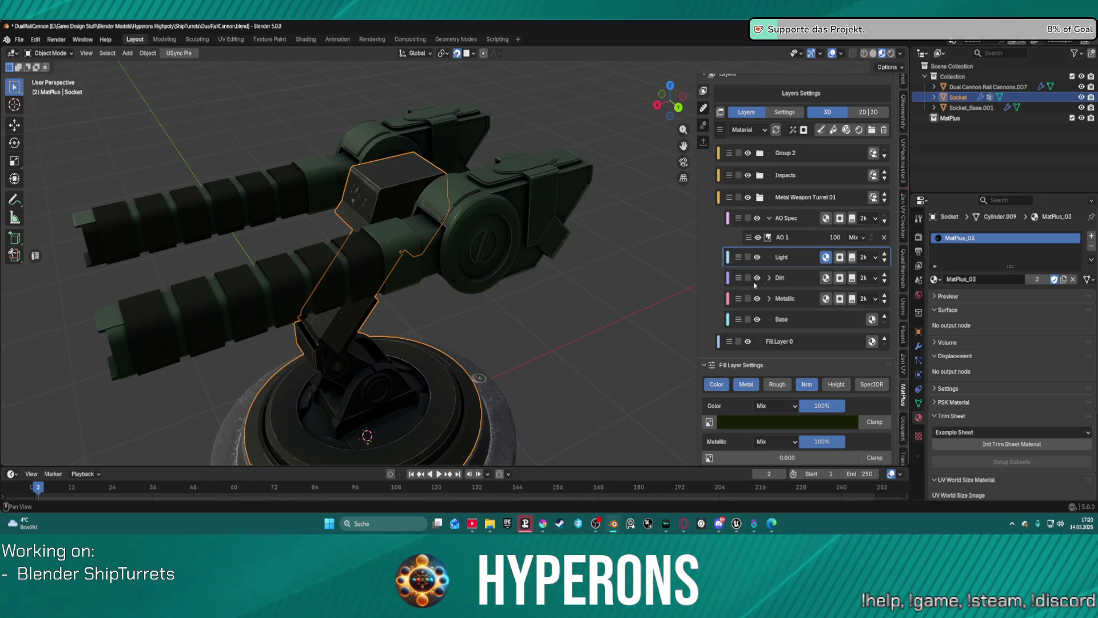
pyautogui.click(873, 198)
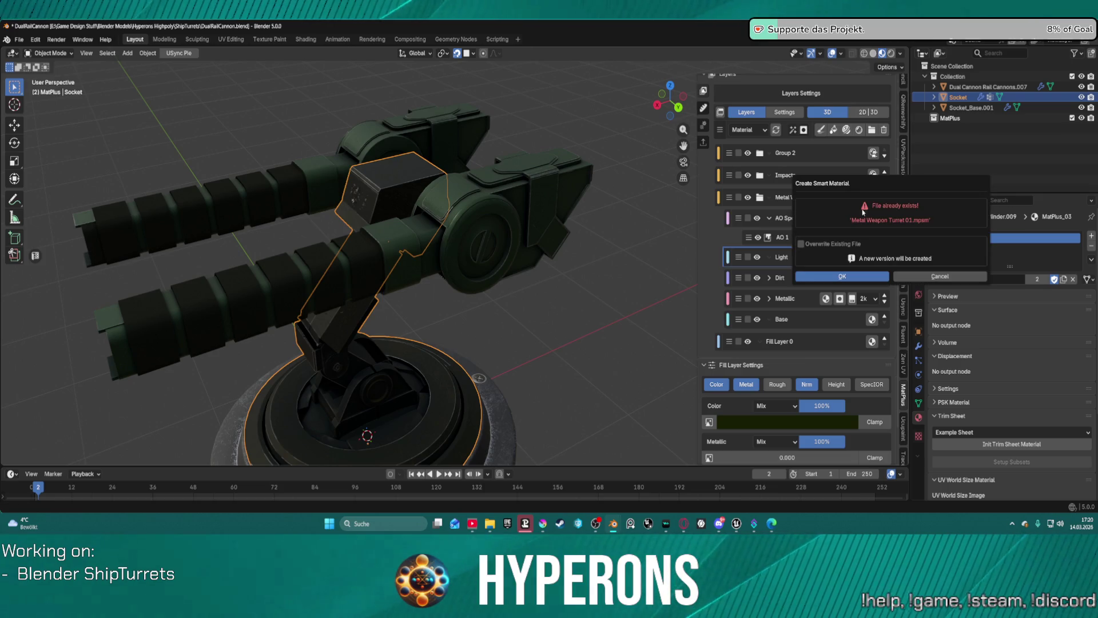
pyautogui.click(840, 278)
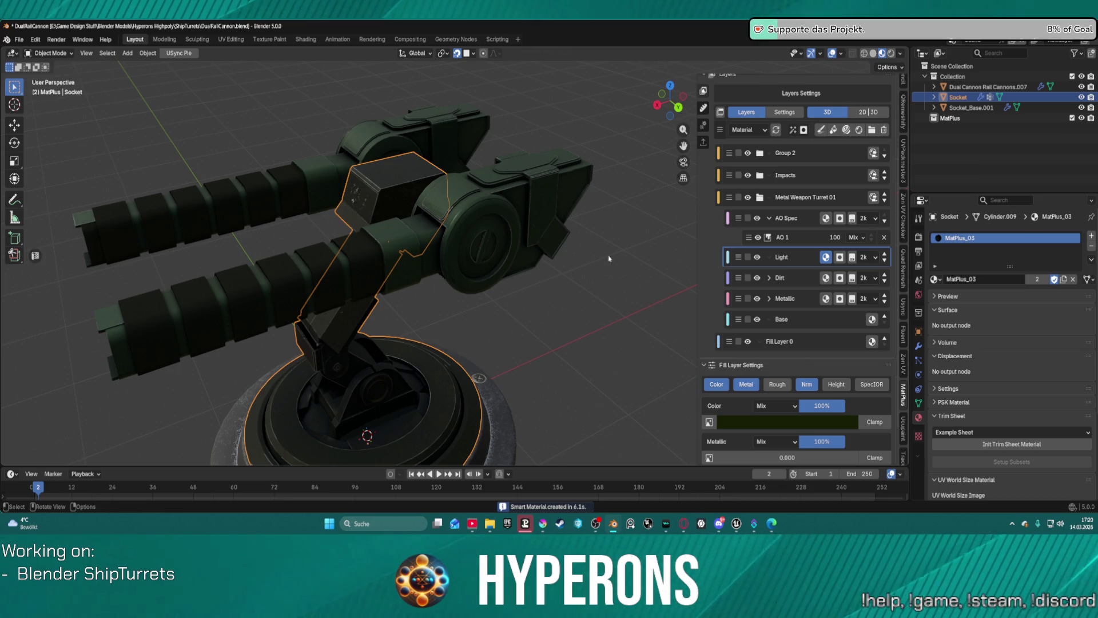
# On the MatPlus_04 material set, delete the Metal Weapon Turret 01 layer group
pyautogui.scroll(5, 821, 137)
pyautogui.click(821, 138)
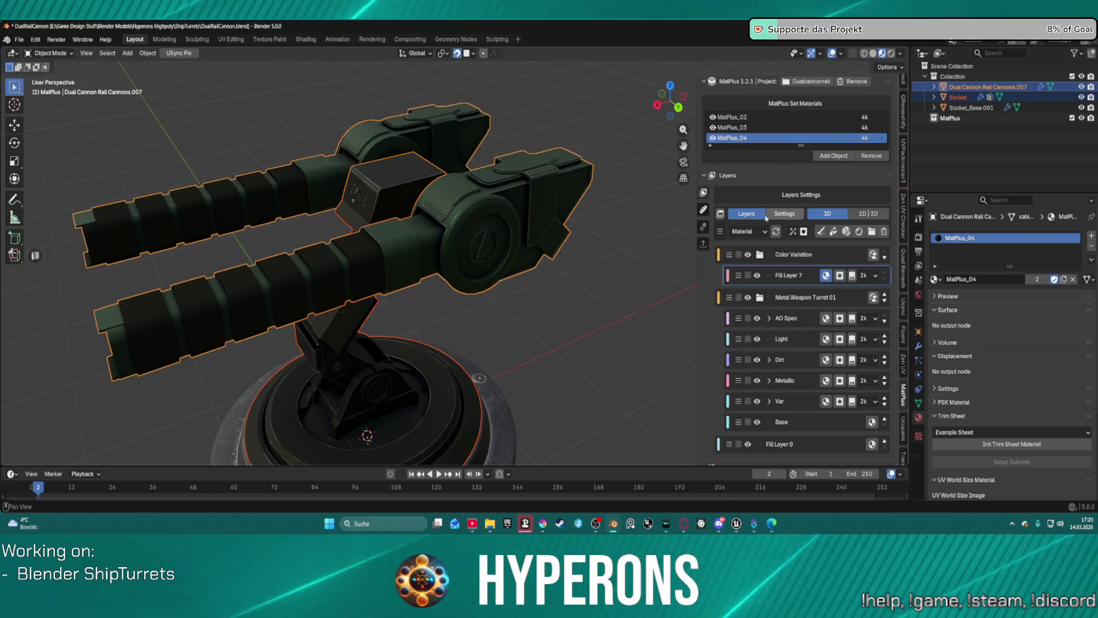
pyautogui.scroll(-4, 772, 214)
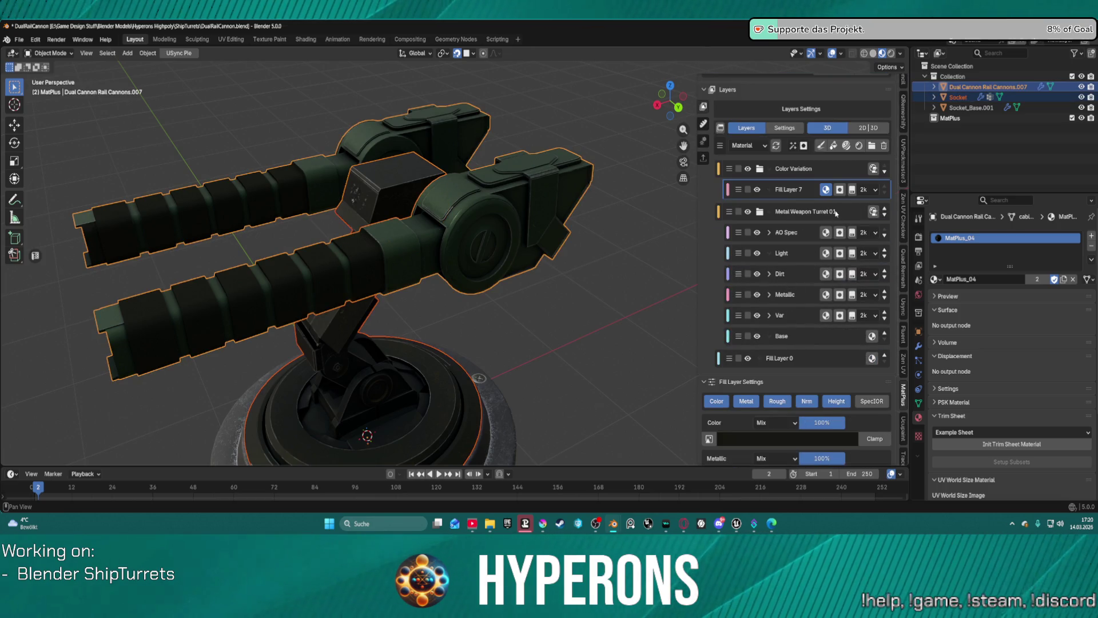
pyautogui.click(835, 214)
pyautogui.scroll(3, 836, 213)
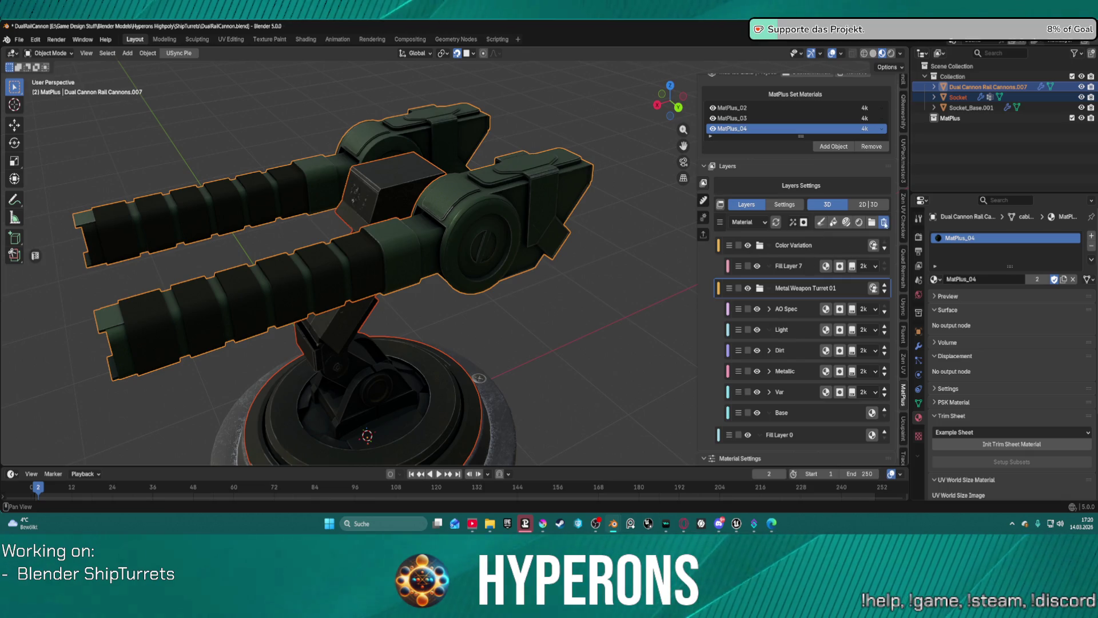
pyautogui.click(885, 223)
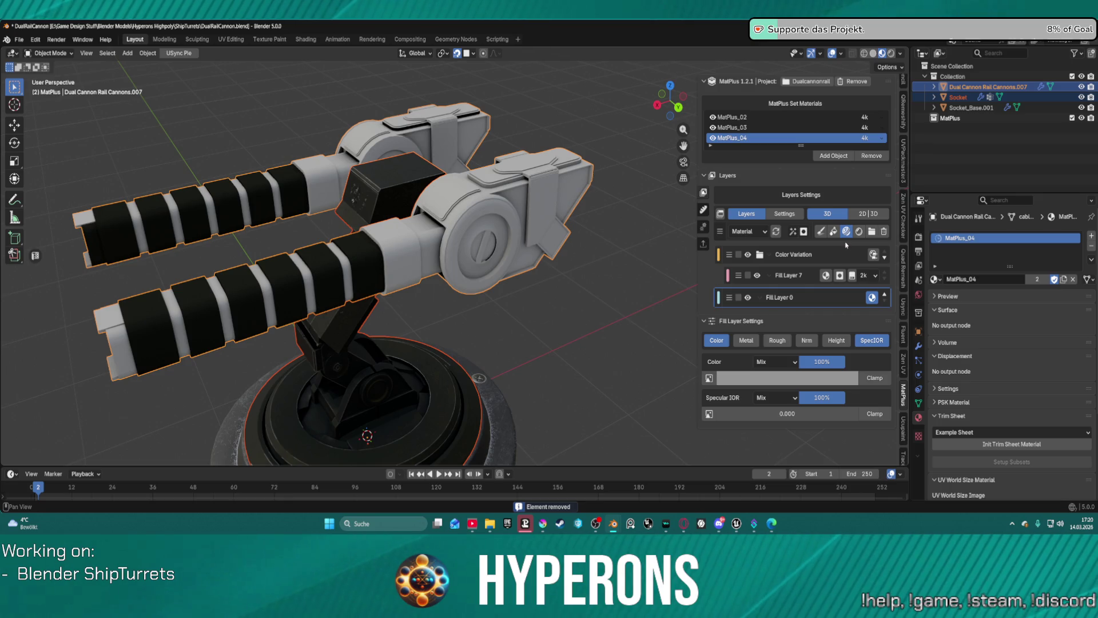
# Remove the remaining turret layer group, then bring up the Smart Materials browser with Shift+A
pyautogui.click(872, 297)
pyautogui.scroll(-10, 921, 342)
pyautogui.scroll(-15, 921, 342)
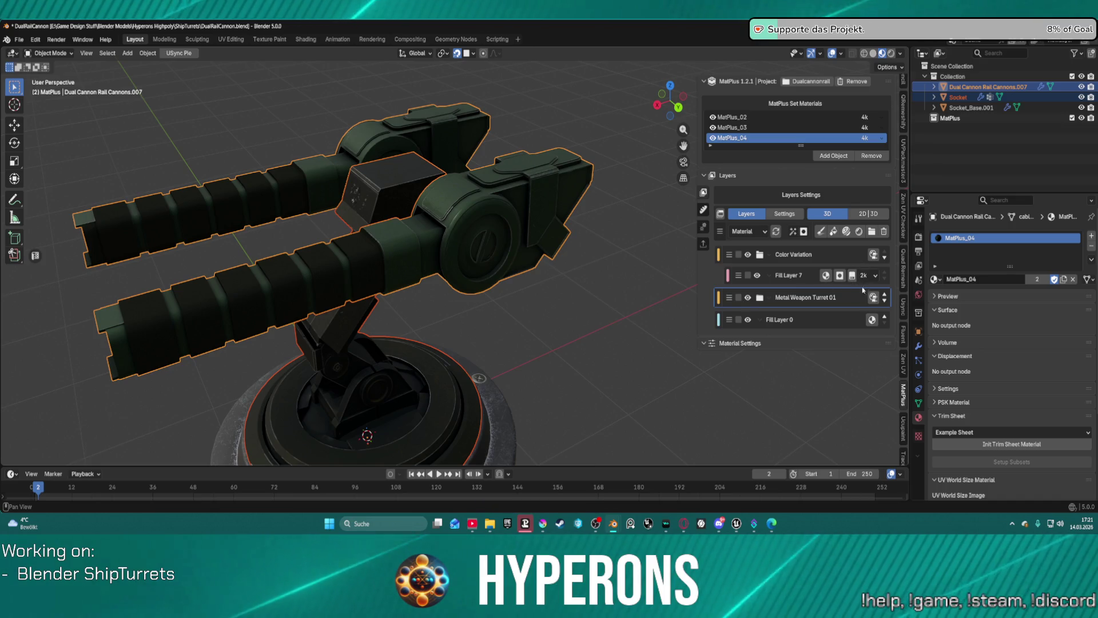
pyautogui.click(884, 232)
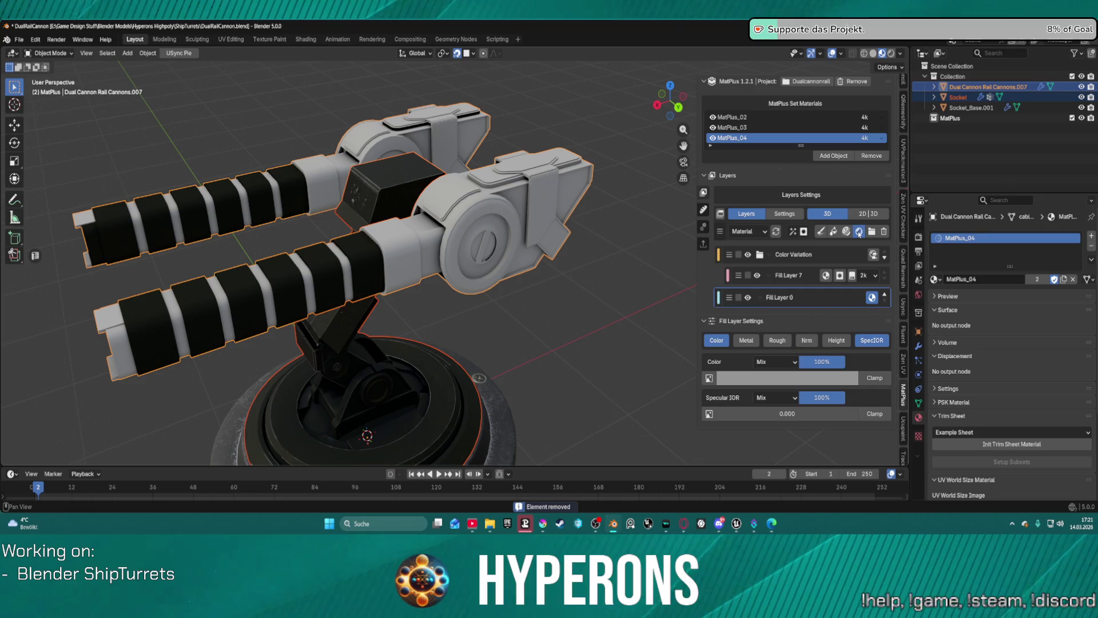
pyautogui.click(859, 231)
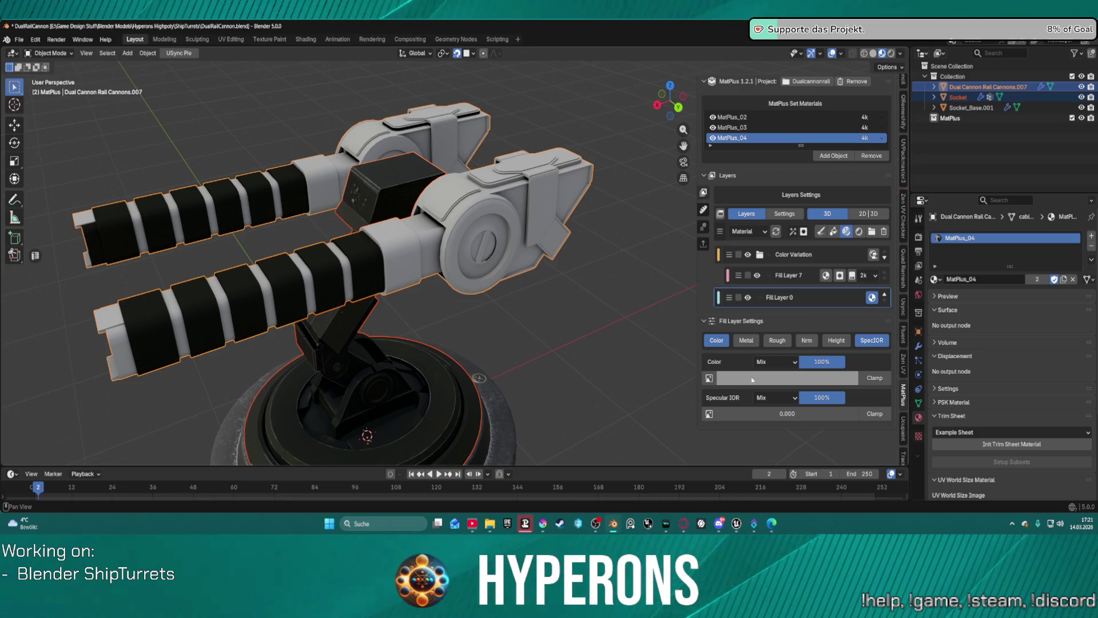
pyautogui.hotkey('shift', 'a')
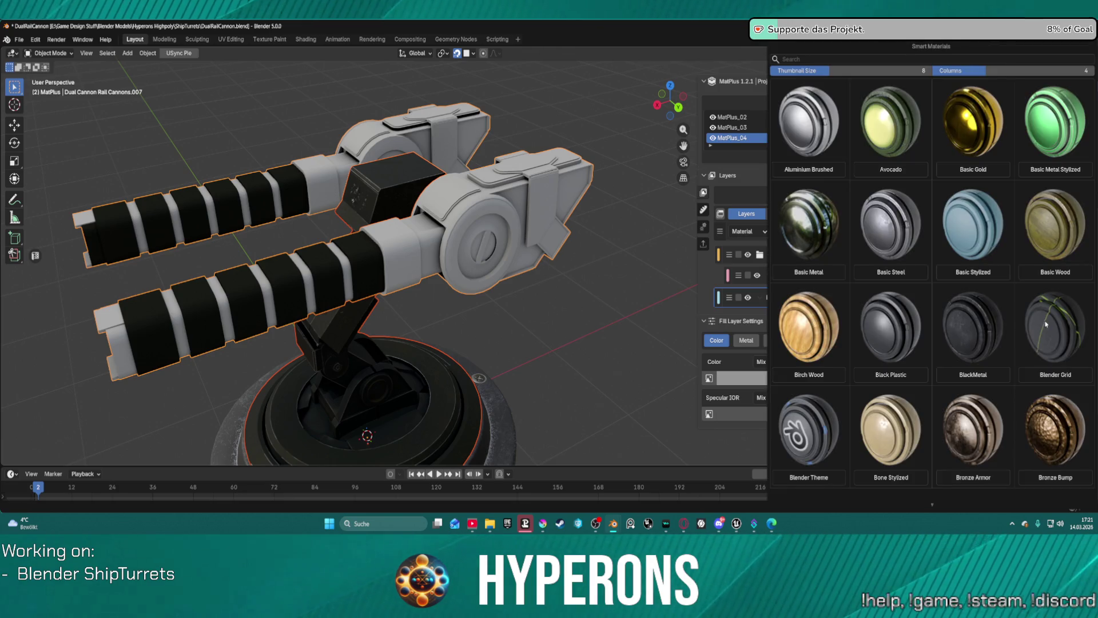
# Import the Metal Weapon Turret 01 smart material onto MatPlus_04, giving the cannon dark metal
pyautogui.scroll(-10, 1046, 323)
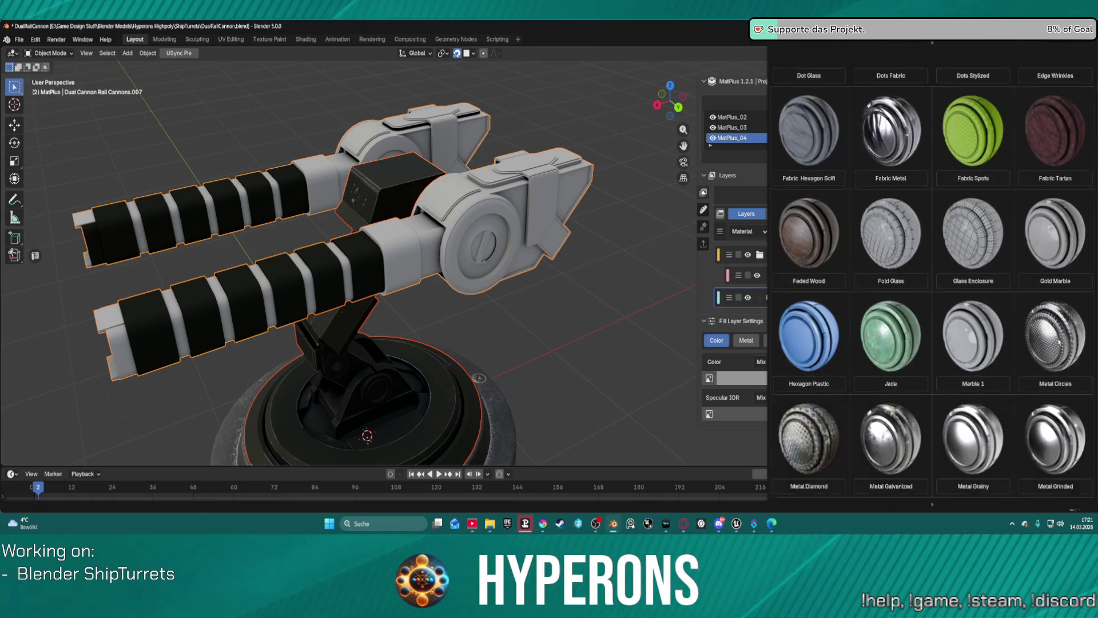
pyautogui.scroll(-5, 1059, 342)
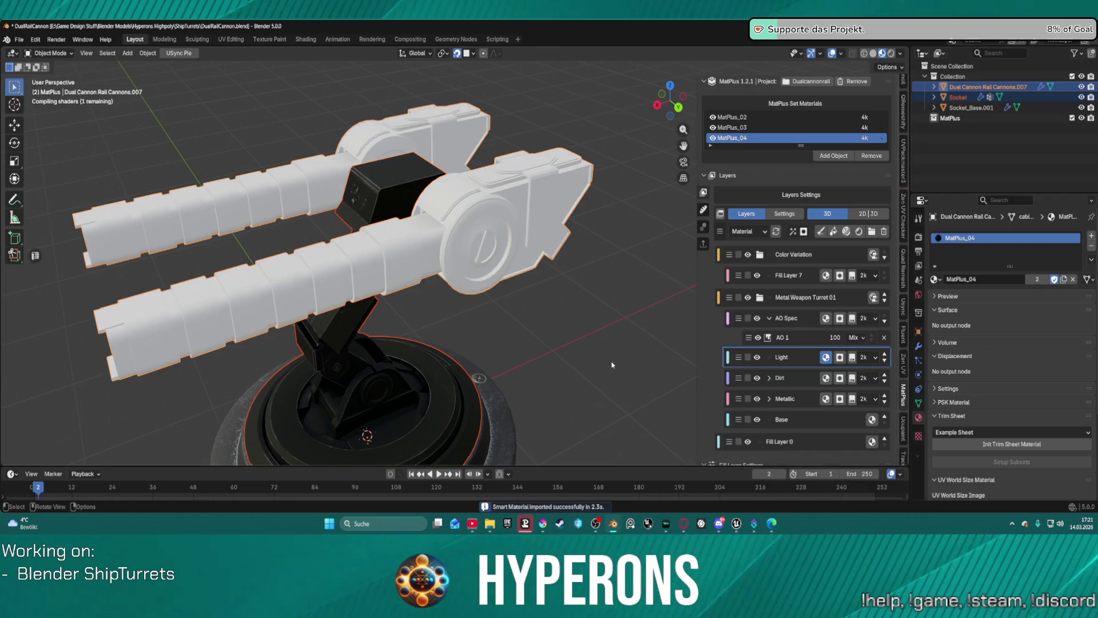
pyautogui.moveTo(612, 365)
pyautogui.mouseDown(button='middle')
pyautogui.moveTo(562, 310)
pyautogui.moveTo(657, 318)
pyautogui.moveTo(457, 279)
pyautogui.mouseUp(button='middle')
# Set Fill Layer 7's colour to the dark olive grey #272B23
pyautogui.click(824, 277)
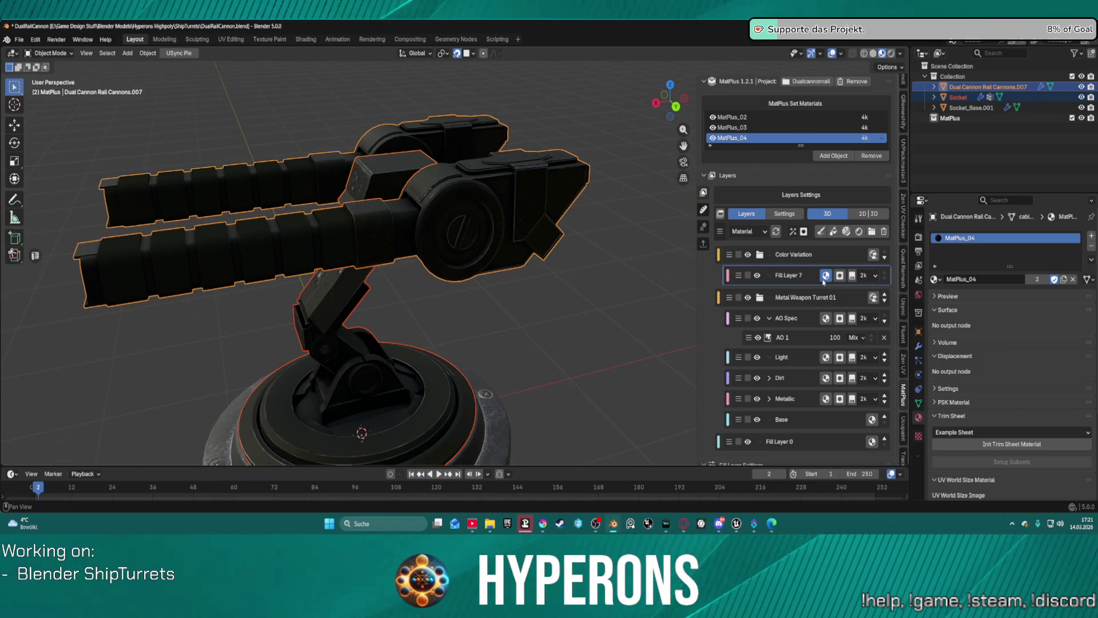
pyautogui.scroll(-5, 822, 284)
pyautogui.click(787, 393)
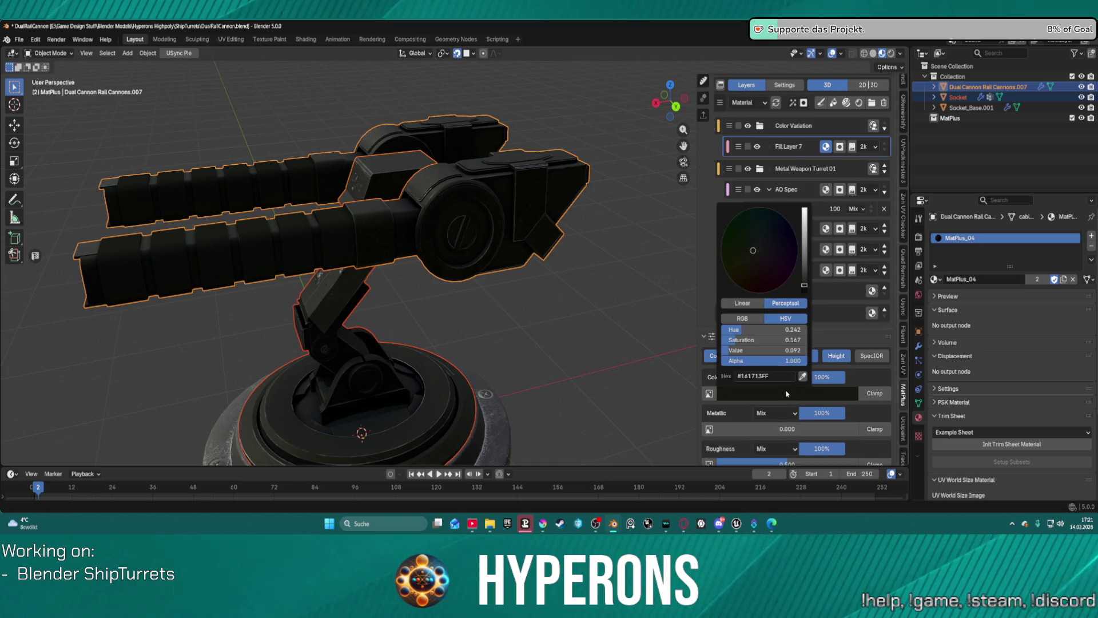
pyautogui.click(810, 390)
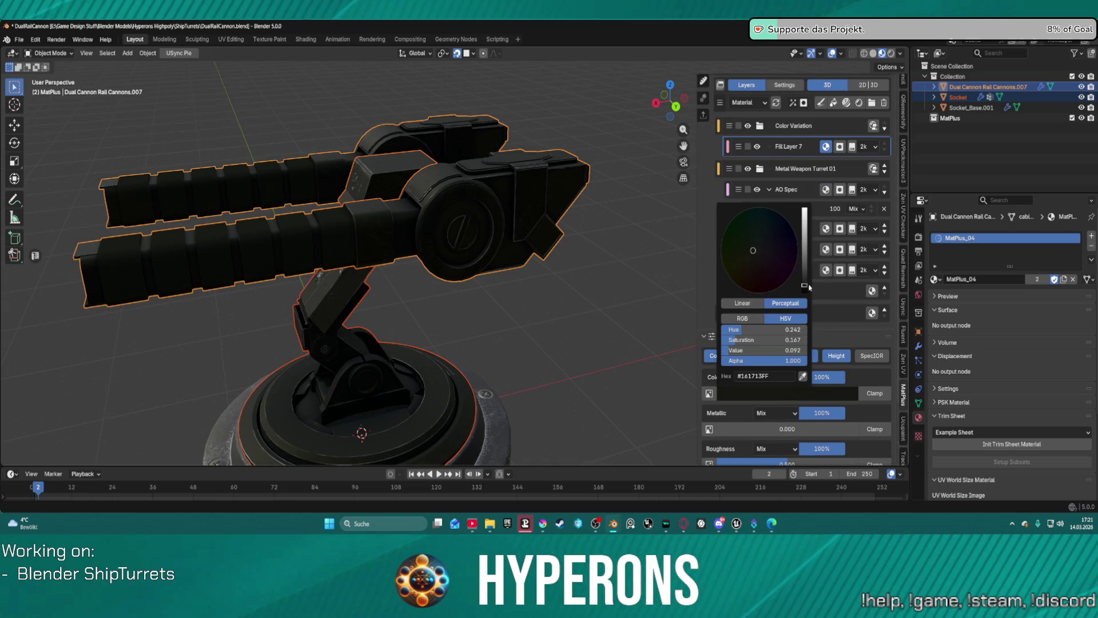
pyautogui.moveTo(807, 289); pyautogui.dragTo(804, 281)
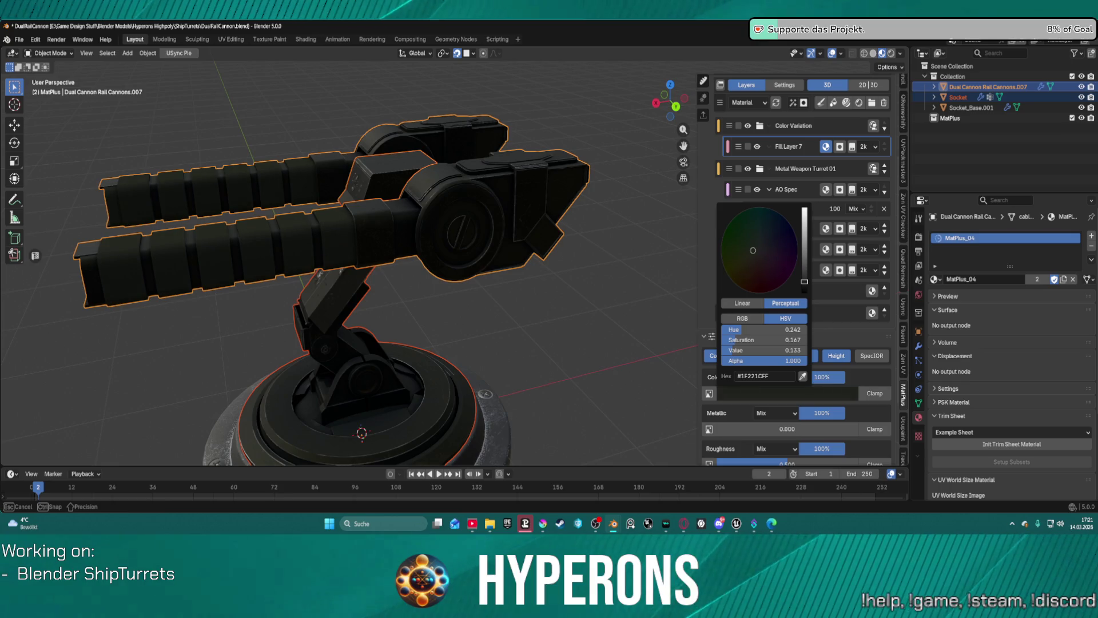
pyautogui.moveTo(805, 282); pyautogui.dragTo(804, 277)
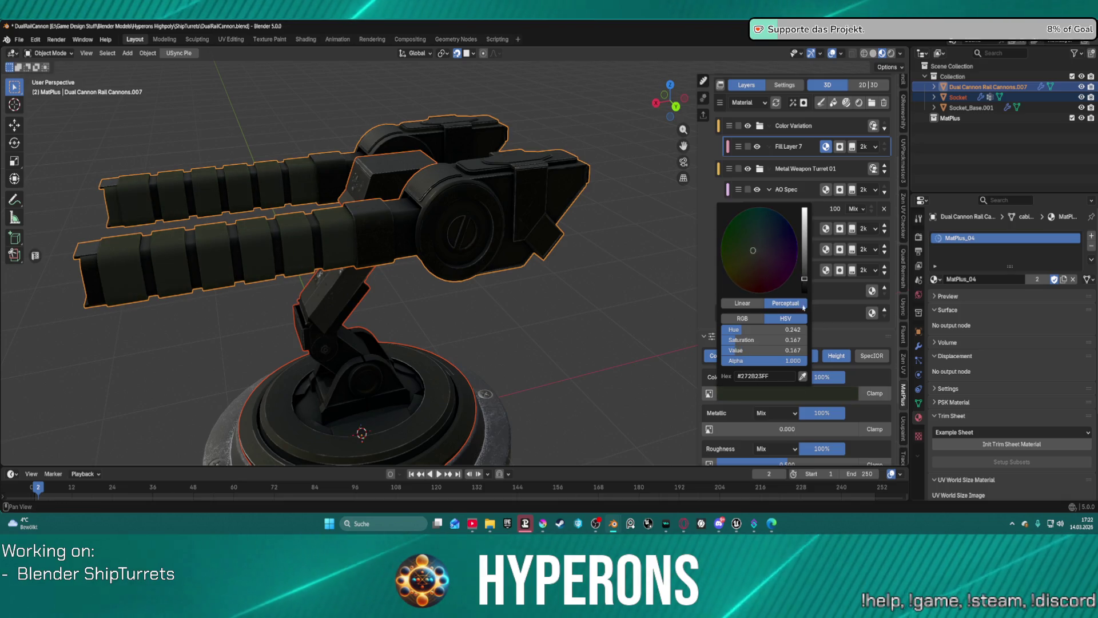
pyautogui.scroll(-3, 760, 407)
pyautogui.scroll(-1, 750, 422)
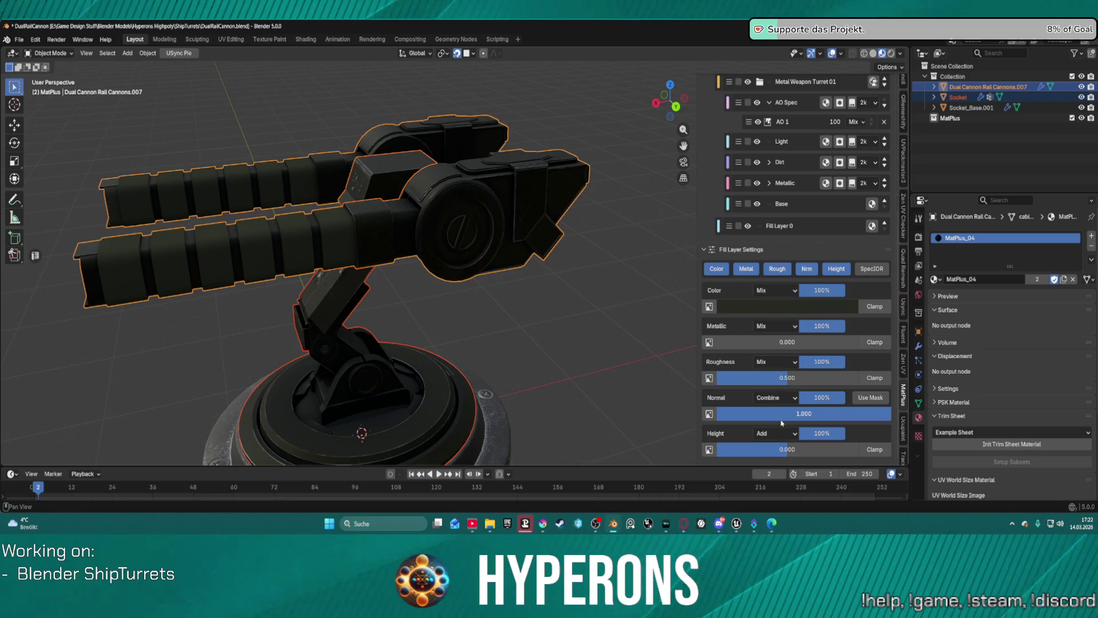
# Set the fill layer's Normal and Height blend modes to Mix
pyautogui.click(778, 398)
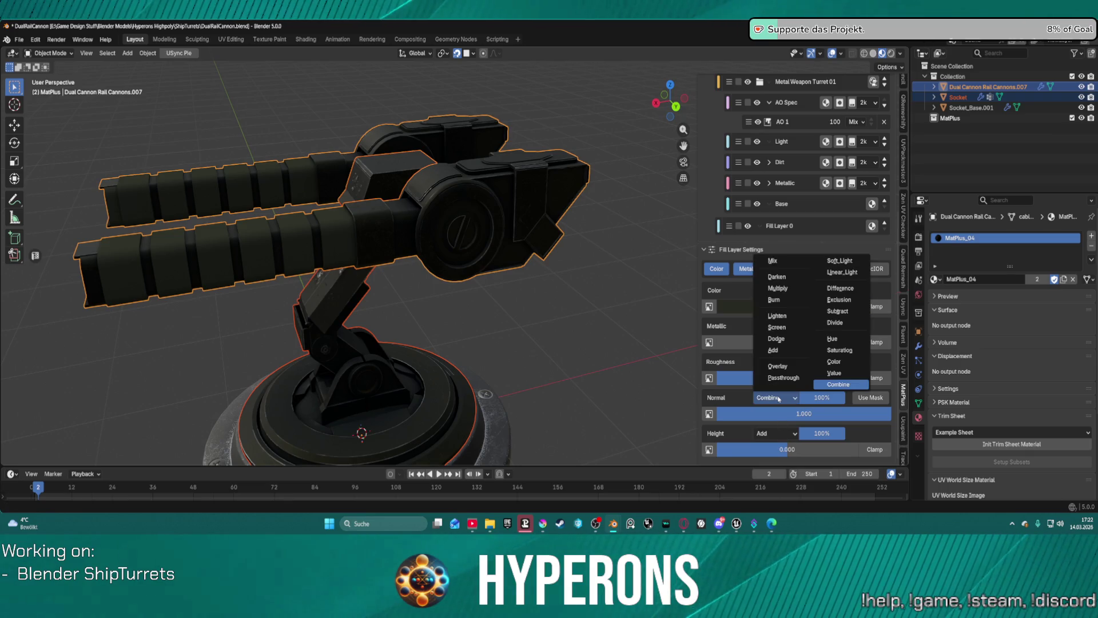
pyautogui.click(798, 261)
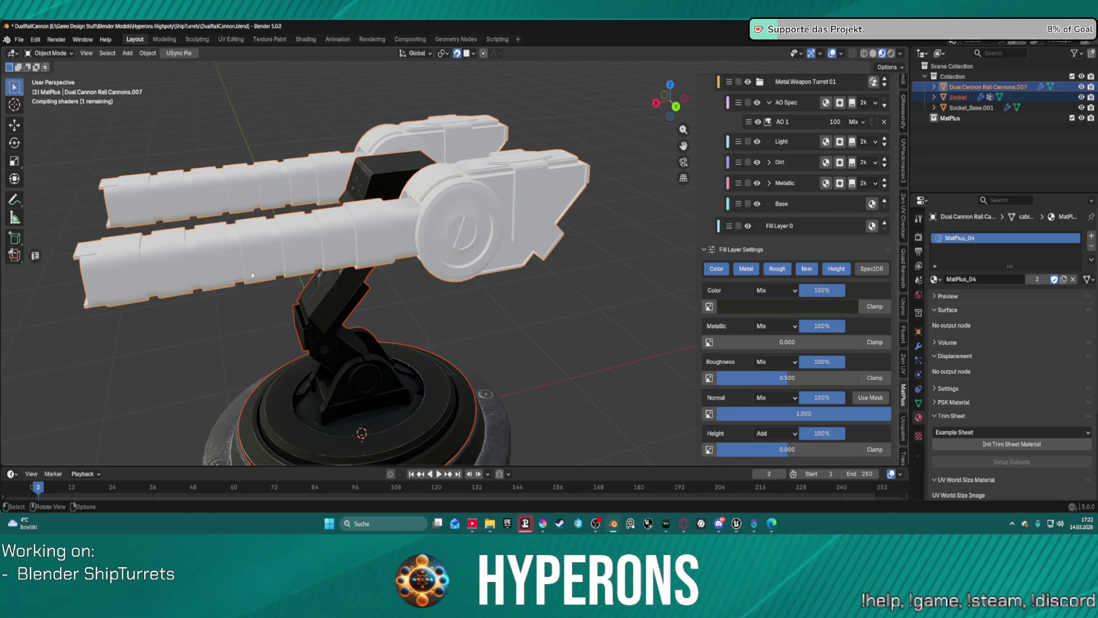
pyautogui.scroll(10, 206, 265)
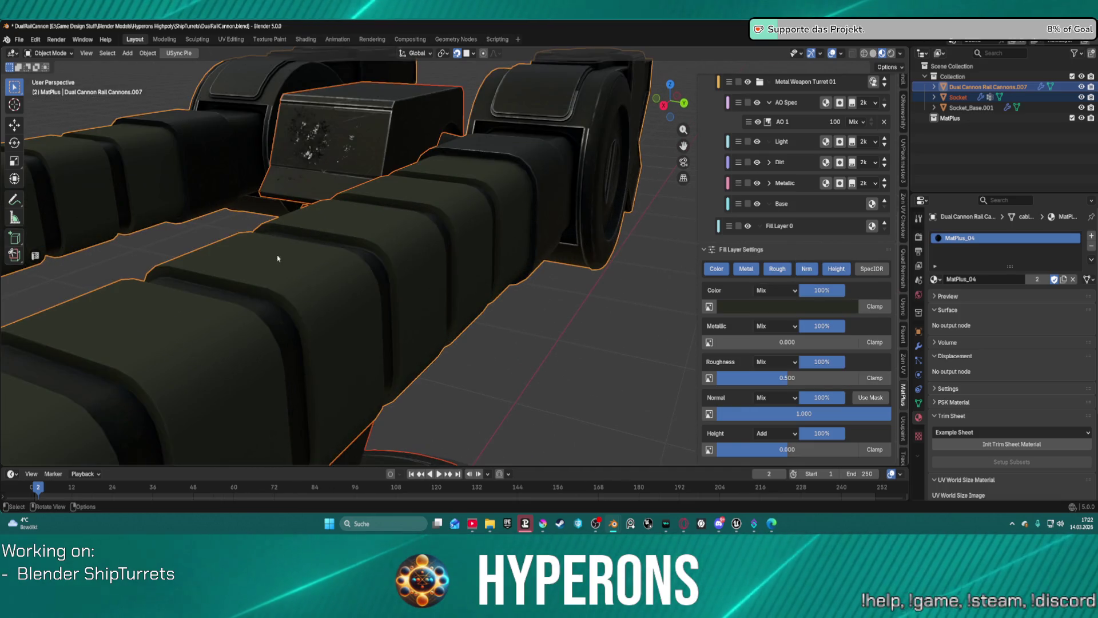
pyautogui.click(775, 433)
pyautogui.click(766, 303)
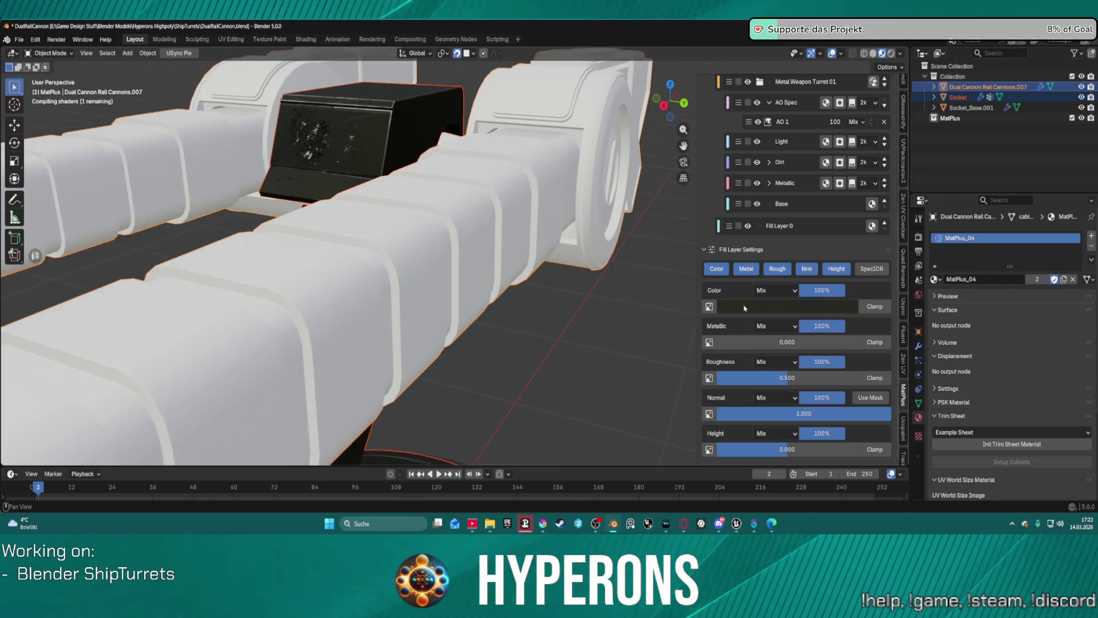
# Make the fill layer's colour pure black
pyautogui.moveTo(627, 314)
pyautogui.mouseDown(button='middle')
pyautogui.moveTo(450, 315)
pyautogui.moveTo(438, 301)
pyautogui.moveTo(431, 321)
pyautogui.mouseUp(button='middle')
pyautogui.scroll(6, 440, 150)
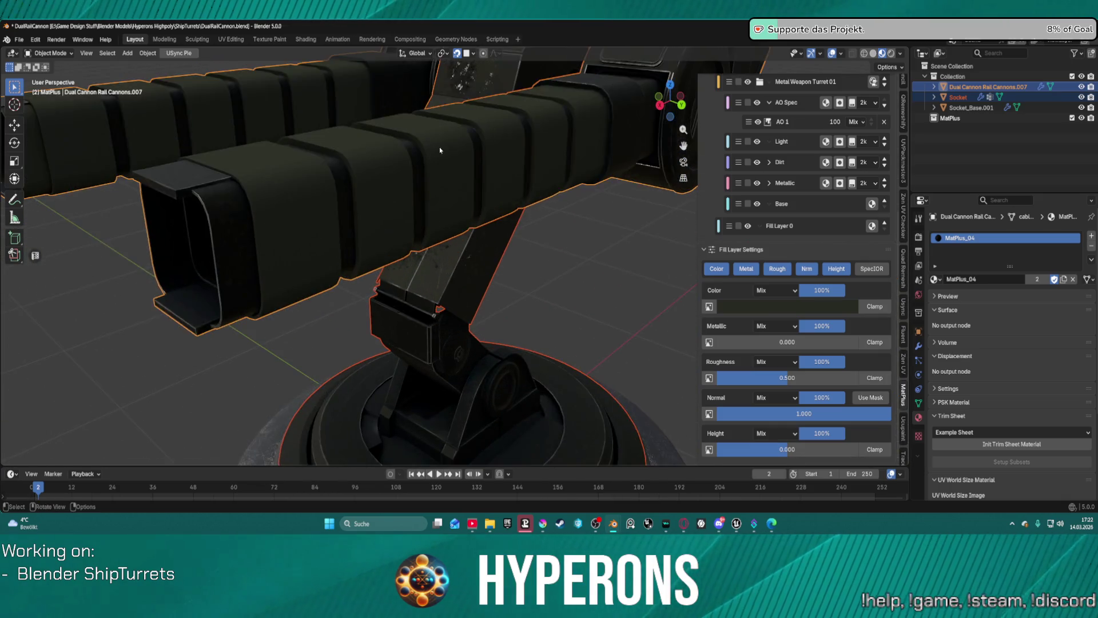
pyautogui.moveTo(437, 147)
pyautogui.keyDown('shift'); pyautogui.mouseDown(button='middle')
pyautogui.moveTo(478, 254)
pyautogui.moveTo(510, 266)
pyautogui.mouseUp(button='middle'); pyautogui.keyUp('shift')
pyautogui.scroll(-5, 513, 265)
pyautogui.click(819, 307)
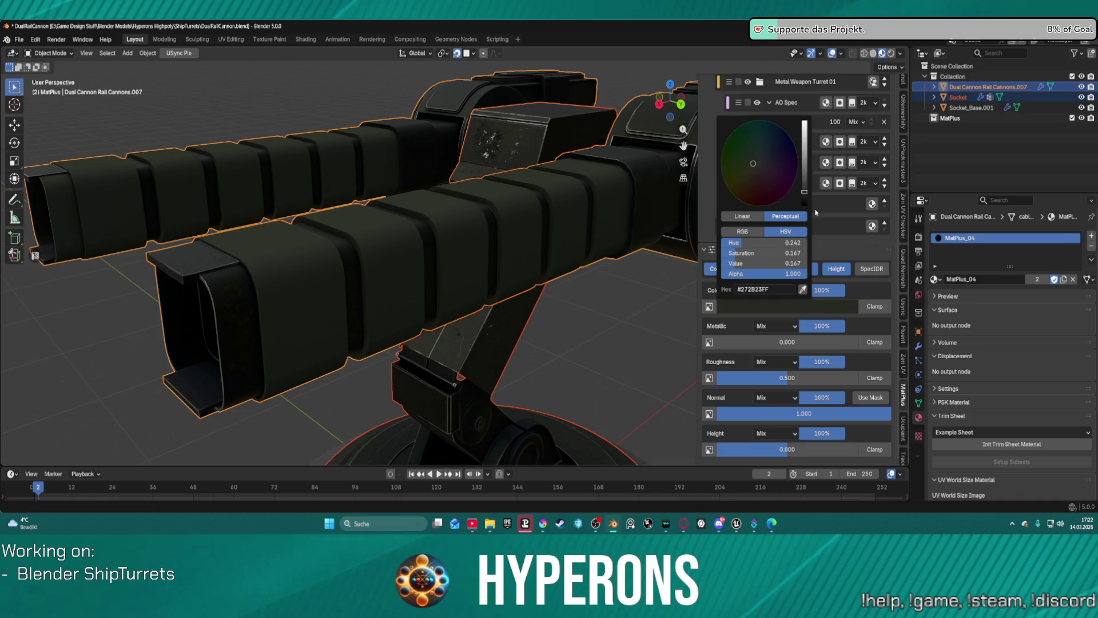
pyautogui.moveTo(807, 196); pyautogui.dragTo(805, 199)
# Lower the fill layer's roughness to about 0.536
pyautogui.moveTo(366, 251)
pyautogui.mouseDown(button='middle')
pyautogui.moveTo(447, 254)
pyautogui.moveTo(543, 284)
pyautogui.moveTo(487, 243)
pyautogui.mouseUp(button='middle')
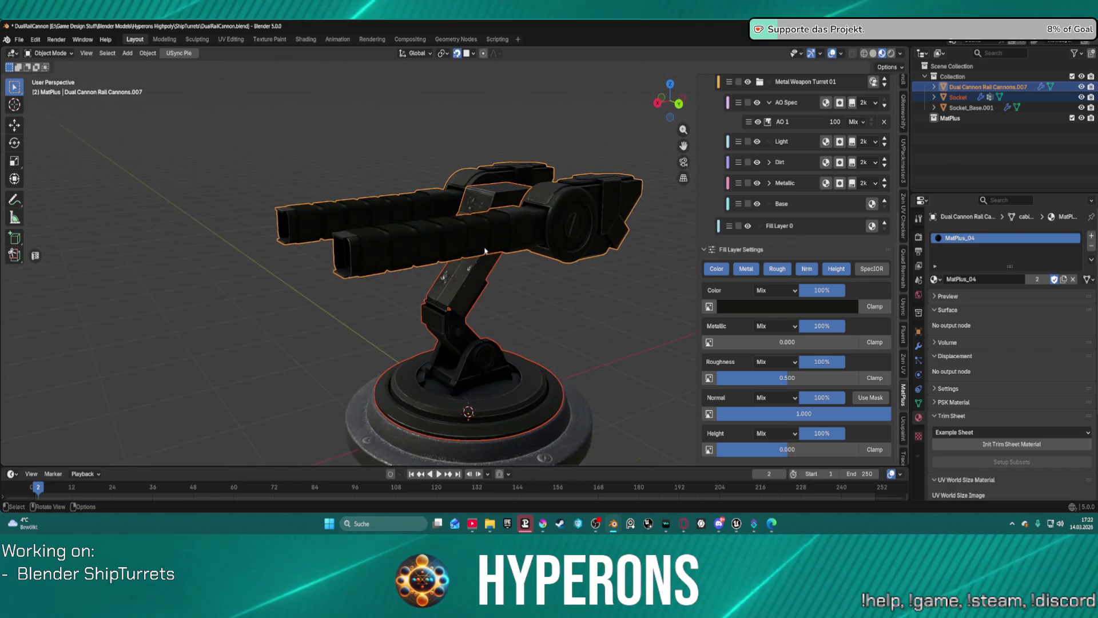
pyautogui.scroll(2, 484, 241)
pyautogui.scroll(1, 484, 240)
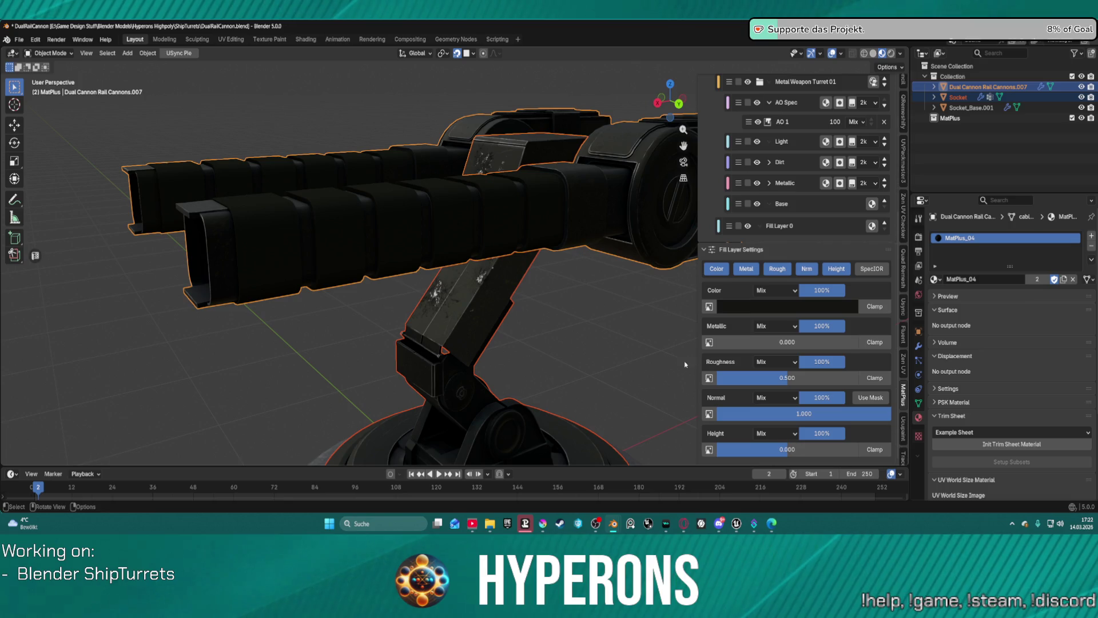
pyautogui.moveTo(788, 377)
pyautogui.mouseDown()
pyautogui.moveTo(842, 377)
pyautogui.moveTo(729, 378)
pyautogui.moveTo(830, 378)
pyautogui.mouseUp()
pyautogui.click(791, 367)
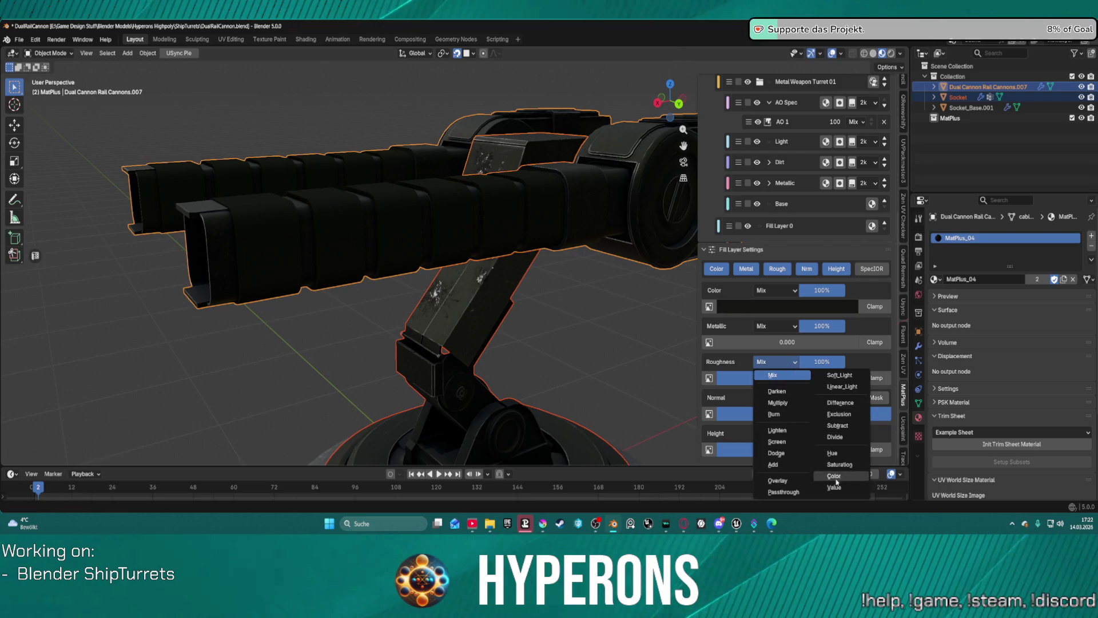
# Set roughness blending to Overlay and disable the Roughness, Metallic, Normal and Height channels
pyautogui.click(778, 480)
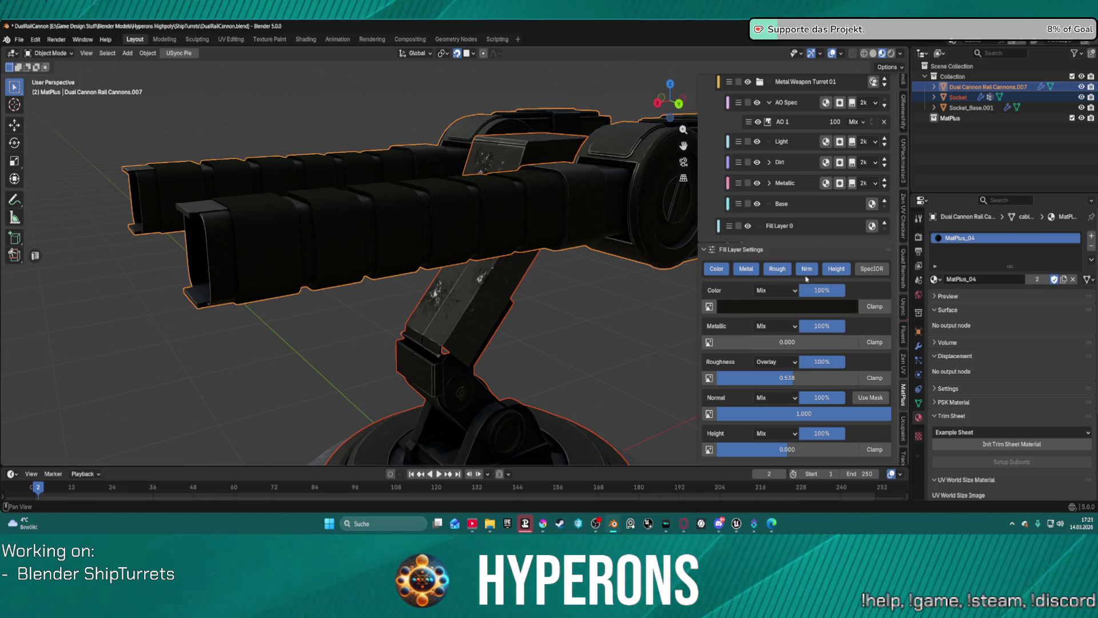
pyautogui.click(777, 273)
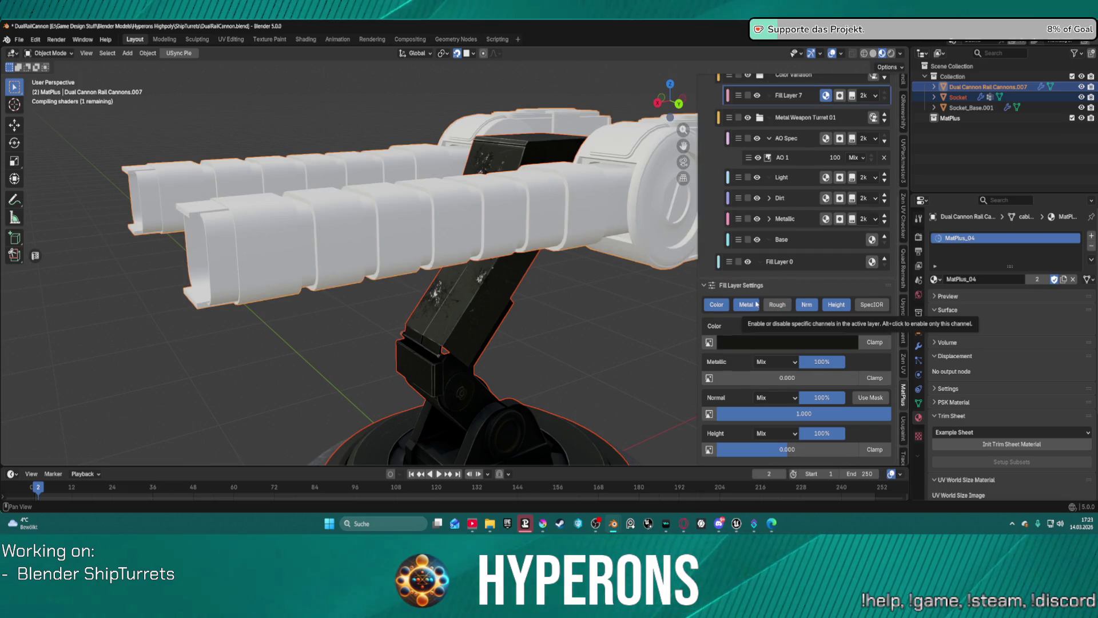
pyautogui.click(752, 305)
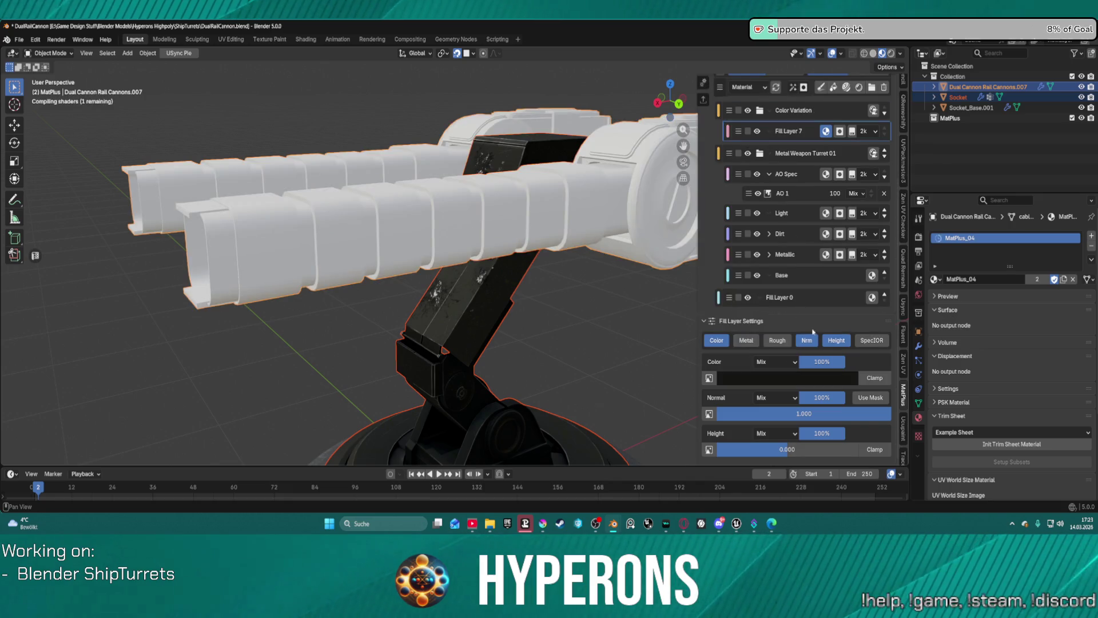
pyautogui.click(809, 342)
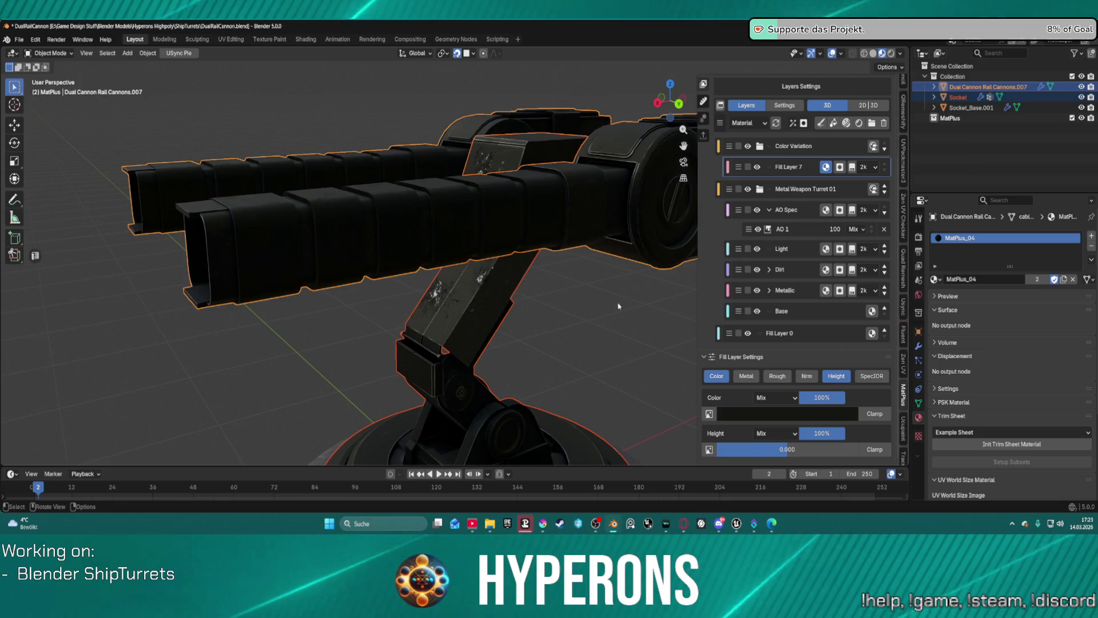
pyautogui.scroll(4, 241, 208)
pyautogui.scroll(-3, 240, 208)
pyautogui.moveTo(265, 206); pyautogui.dragTo(296, 226, button='middle')
pyautogui.moveTo(381, 241)
pyautogui.mouseDown(button='middle')
pyautogui.moveTo(483, 282)
pyautogui.moveTo(640, 322)
pyautogui.mouseUp(button='middle')
pyautogui.click(836, 378)
pyautogui.scroll(2, 748, 362)
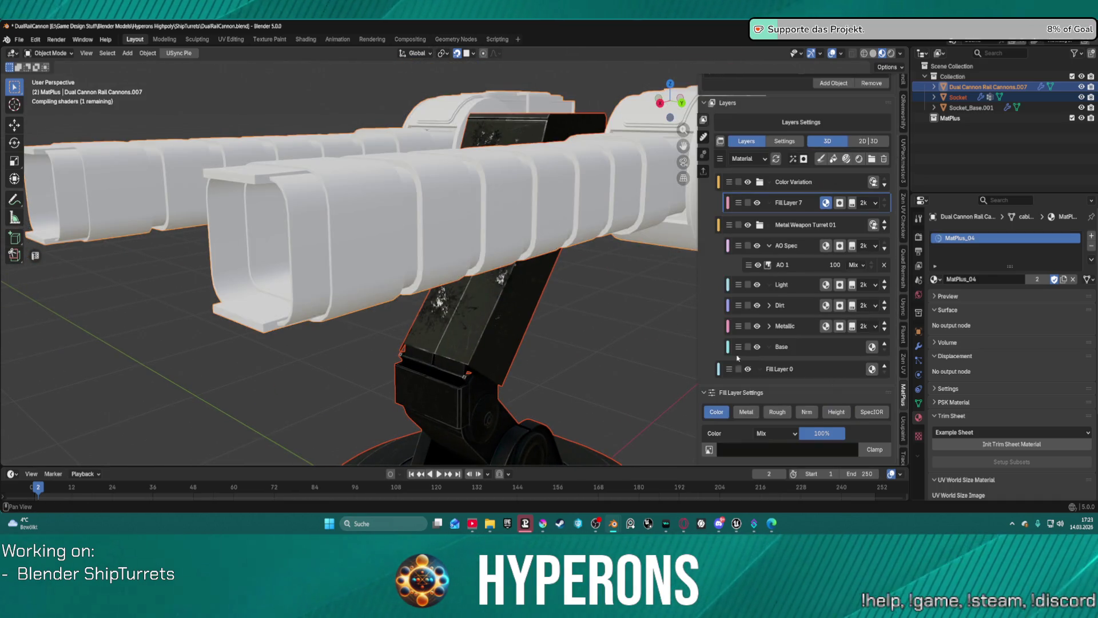
pyautogui.scroll(-2, 391, 247)
pyautogui.moveTo(392, 245)
pyautogui.mouseDown(button='middle')
pyautogui.moveTo(412, 270)
pyautogui.moveTo(368, 256)
pyautogui.moveTo(430, 245)
pyautogui.moveTo(632, 308)
pyautogui.moveTo(491, 316)
pyautogui.moveTo(598, 319)
pyautogui.moveTo(490, 293)
pyautogui.moveTo(783, 432)
pyautogui.mouseUp(button='middle')
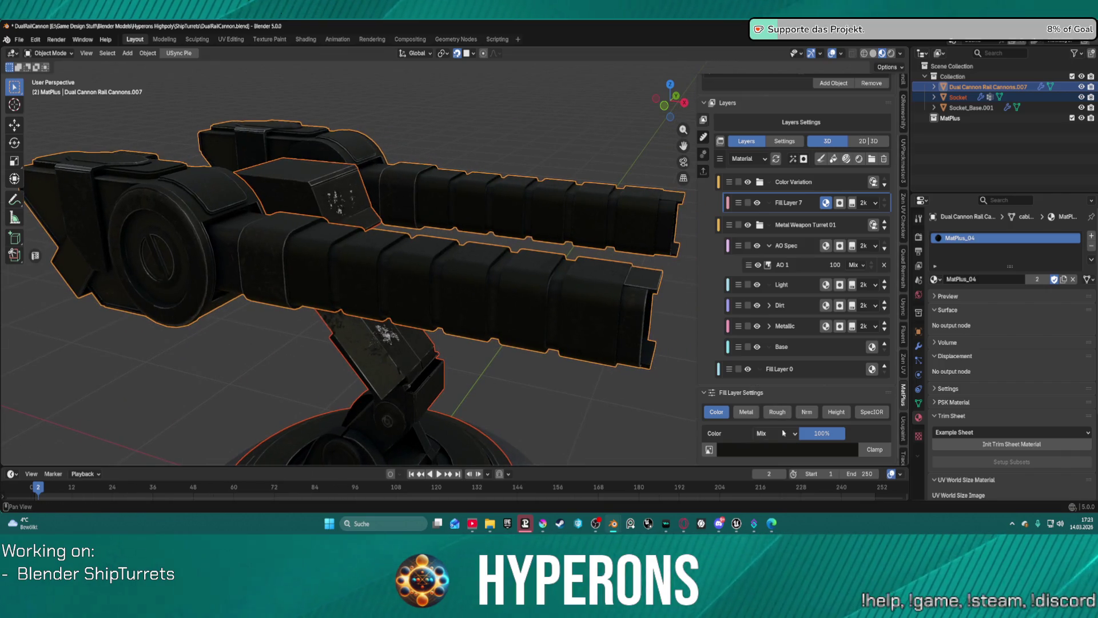
# Lift the fill colour slightly to near-black olive #232620
pyautogui.click(782, 449)
pyautogui.moveTo(805, 341); pyautogui.dragTo(804, 336)
pyautogui.moveTo(658, 343)
pyautogui.mouseDown(button='middle')
pyautogui.moveTo(469, 339)
pyautogui.moveTo(499, 306)
pyautogui.moveTo(394, 310)
pyautogui.moveTo(395, 351)
pyautogui.moveTo(632, 297)
pyautogui.moveTo(379, 294)
pyautogui.moveTo(441, 268)
pyautogui.moveTo(740, 374)
pyautogui.mouseUp(button='middle')
pyautogui.scroll(-8, 451, 337)
pyautogui.scroll(6, 498, 292)
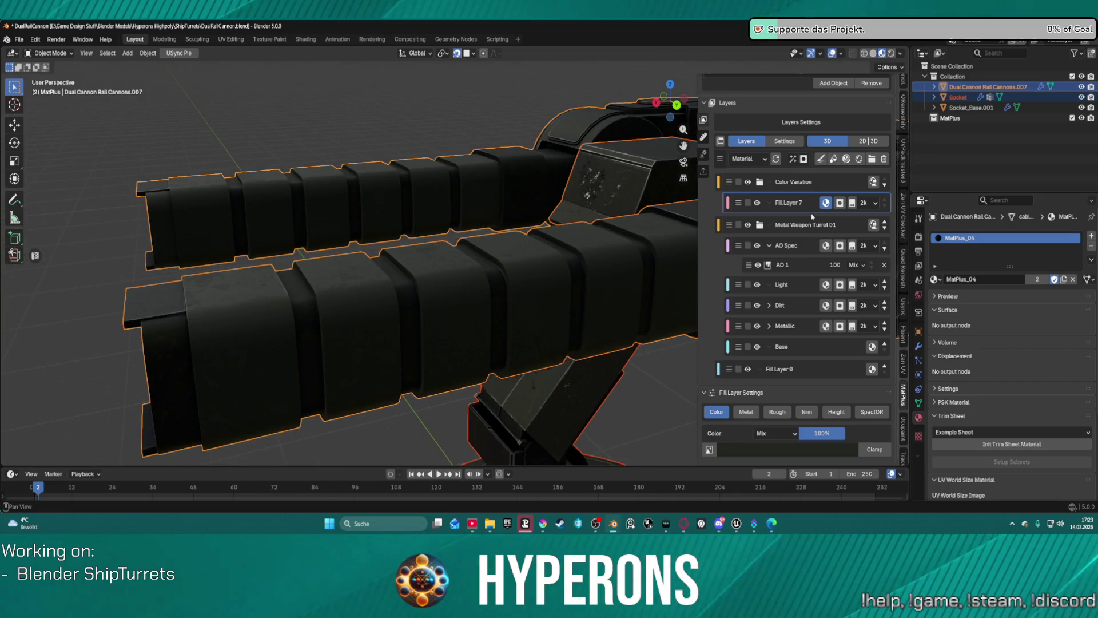
# Add a Gradient mask generator to Fill Layer 7 from the Generators Library
pyautogui.click(801, 160)
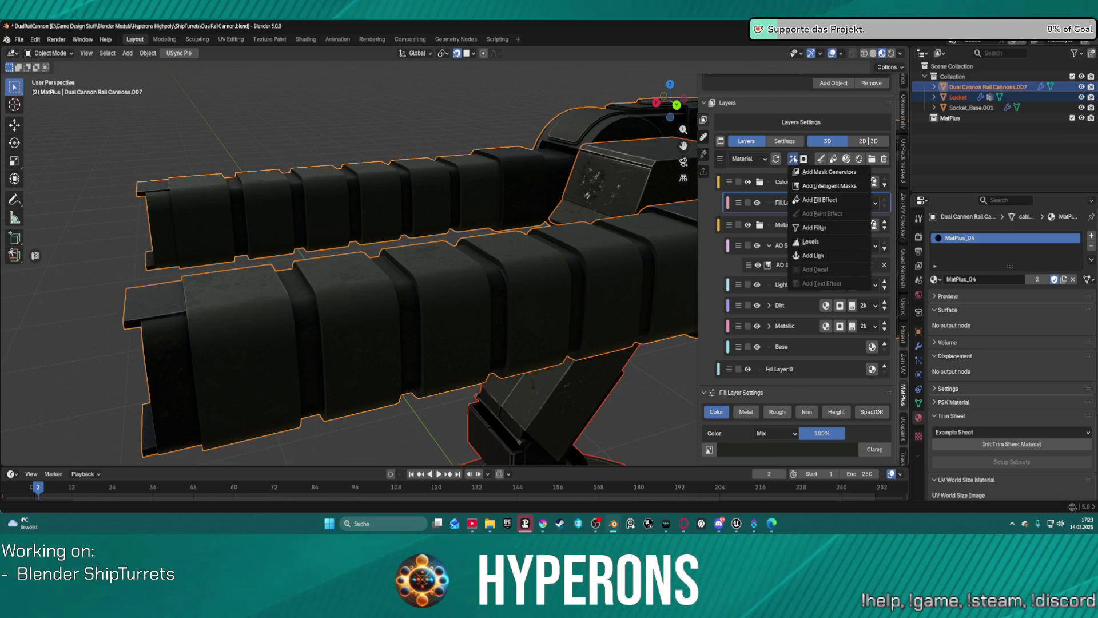
pyautogui.click(793, 159)
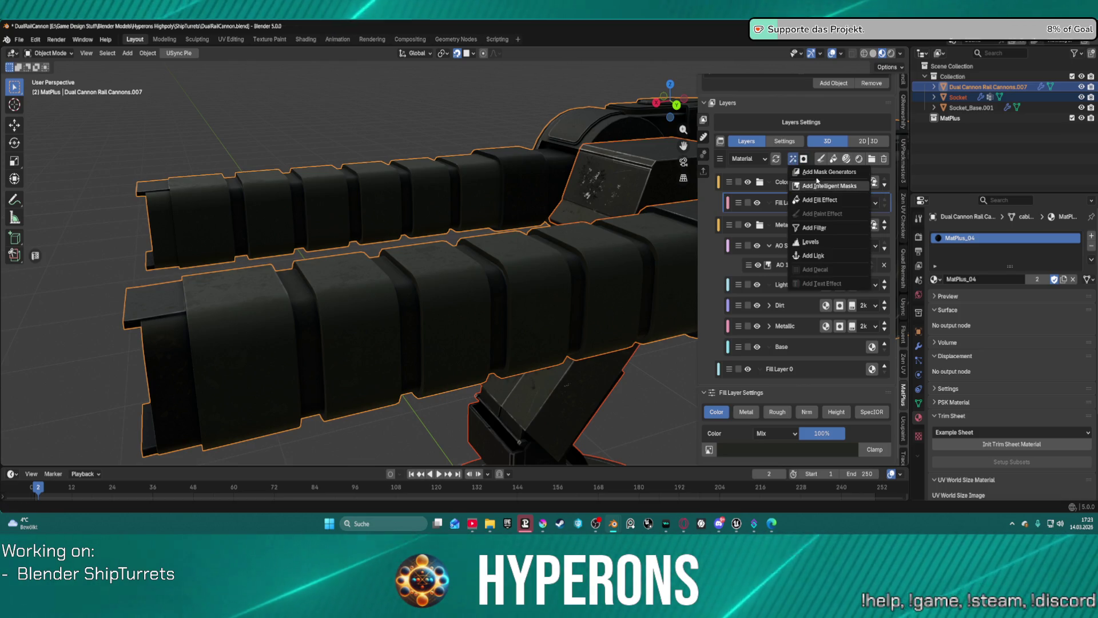
pyautogui.click(815, 172)
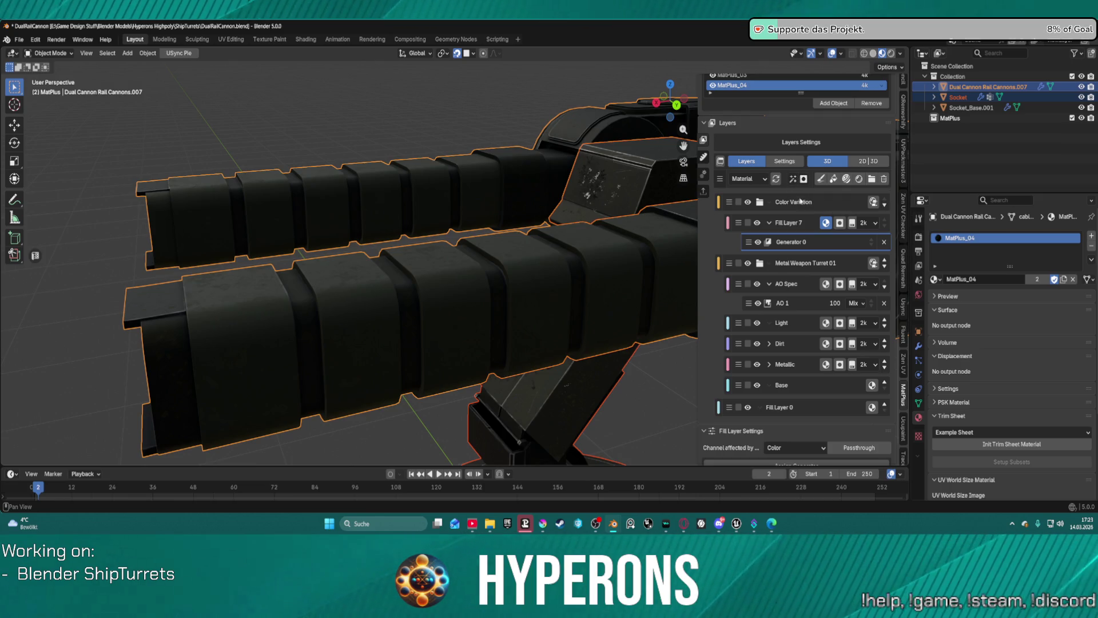
pyautogui.scroll(-1, 824, 400)
pyautogui.click(825, 450)
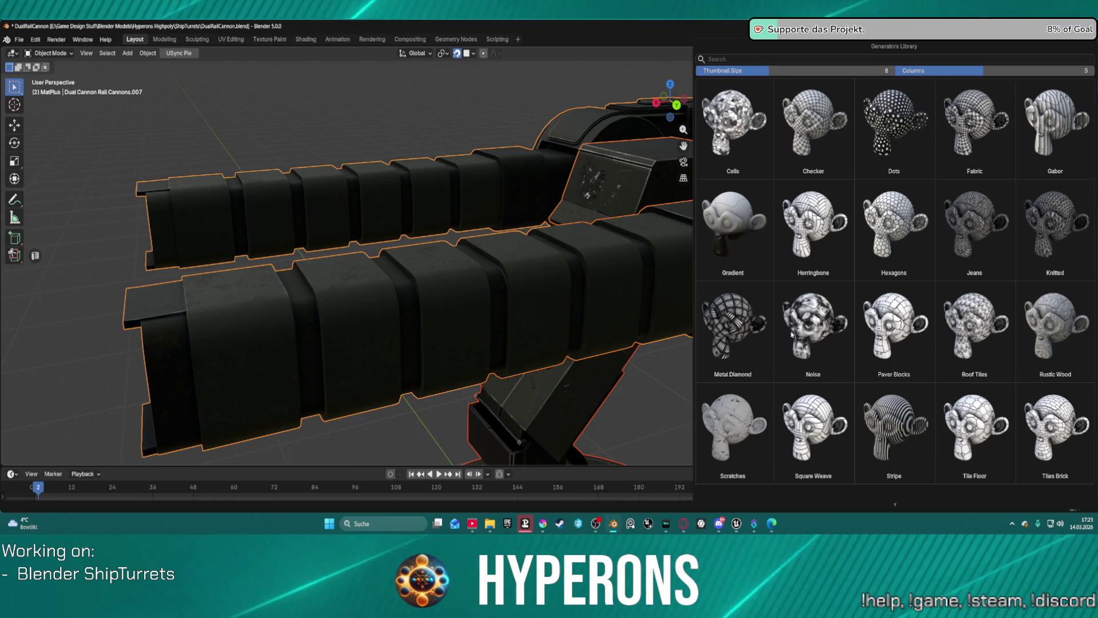
pyautogui.click(730, 244)
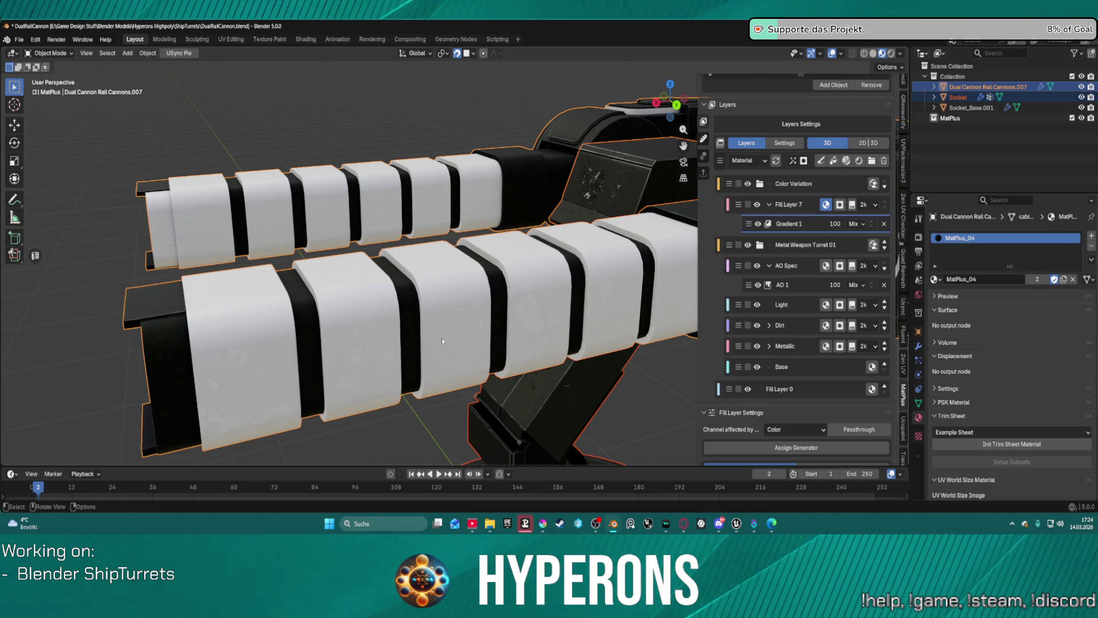
# Invert the Gradient 1 mask and set its feather to about 0.8
pyautogui.scroll(-2, 816, 424)
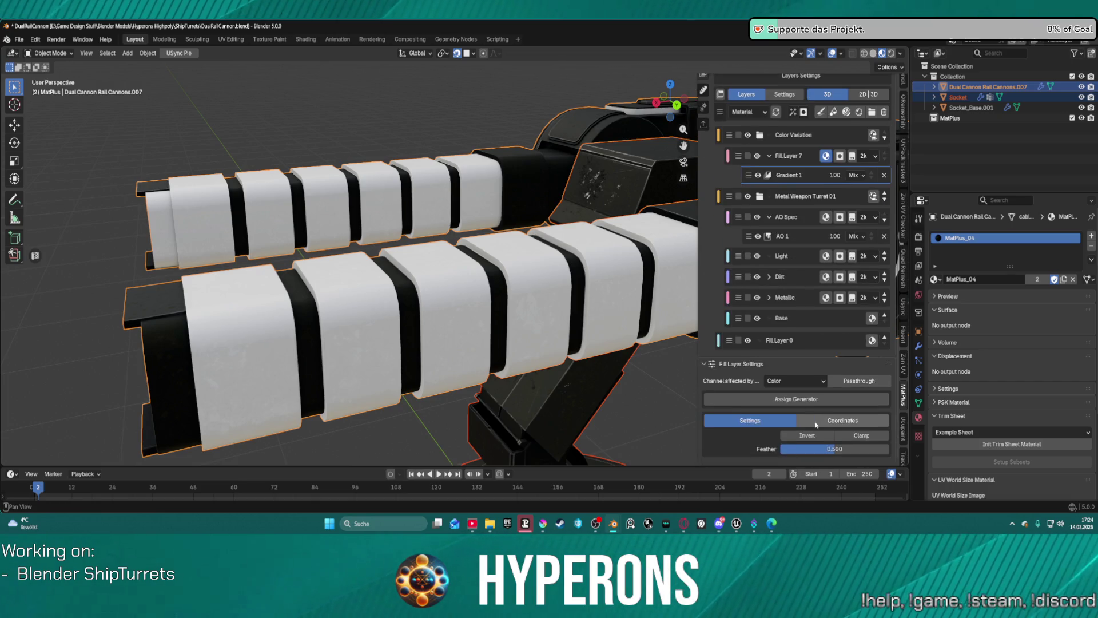
pyautogui.click(808, 436)
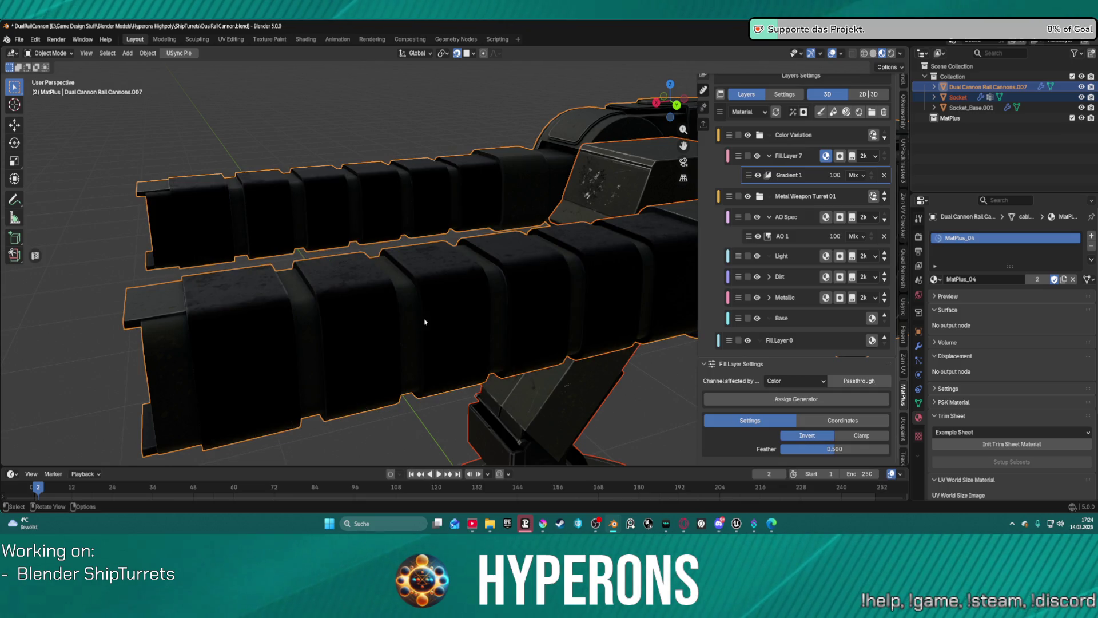
pyautogui.keyDown('shift'); pyautogui.moveTo(430, 321); pyautogui.dragTo(803, 436, button='middle'); pyautogui.keyUp('shift')
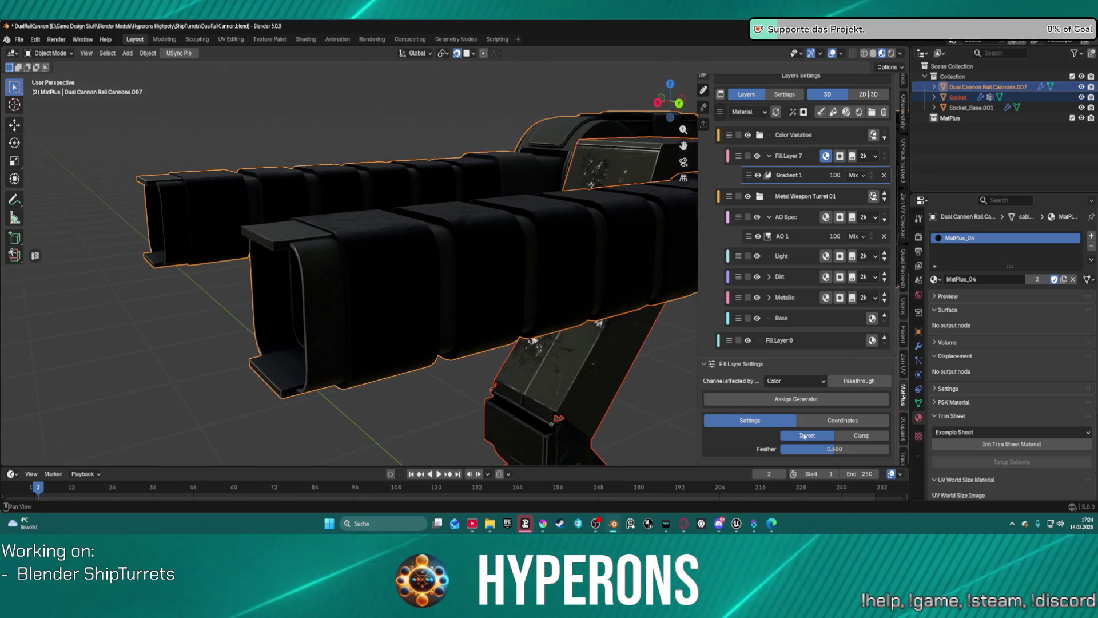
pyautogui.moveTo(804, 449)
pyautogui.mouseDown()
pyautogui.moveTo(787, 449)
pyautogui.moveTo(867, 450)
pyautogui.mouseUp()
pyautogui.moveTo(572, 320)
pyautogui.mouseDown(button='middle')
pyautogui.moveTo(438, 340)
pyautogui.moveTo(459, 298)
pyautogui.moveTo(424, 294)
pyautogui.moveTo(589, 270)
pyautogui.moveTo(372, 231)
pyautogui.moveTo(397, 225)
pyautogui.moveTo(399, 204)
pyautogui.mouseUp(button='middle')
pyautogui.scroll(-5, 400, 209)
pyautogui.moveTo(675, 331)
pyautogui.mouseDown(button='middle')
pyautogui.moveTo(568, 282)
pyautogui.moveTo(503, 215)
pyautogui.moveTo(527, 223)
pyautogui.moveTo(422, 236)
pyautogui.moveTo(490, 245)
pyautogui.moveTo(385, 188)
pyautogui.moveTo(418, 194)
pyautogui.moveTo(458, 243)
pyautogui.mouseUp(button='middle')
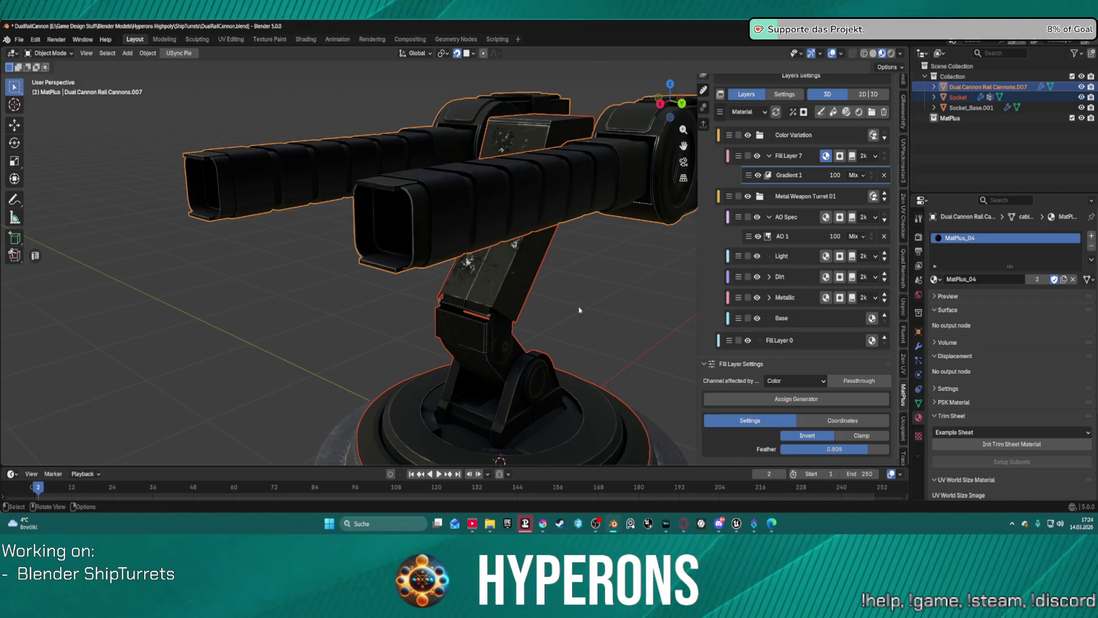
pyautogui.click(844, 438)
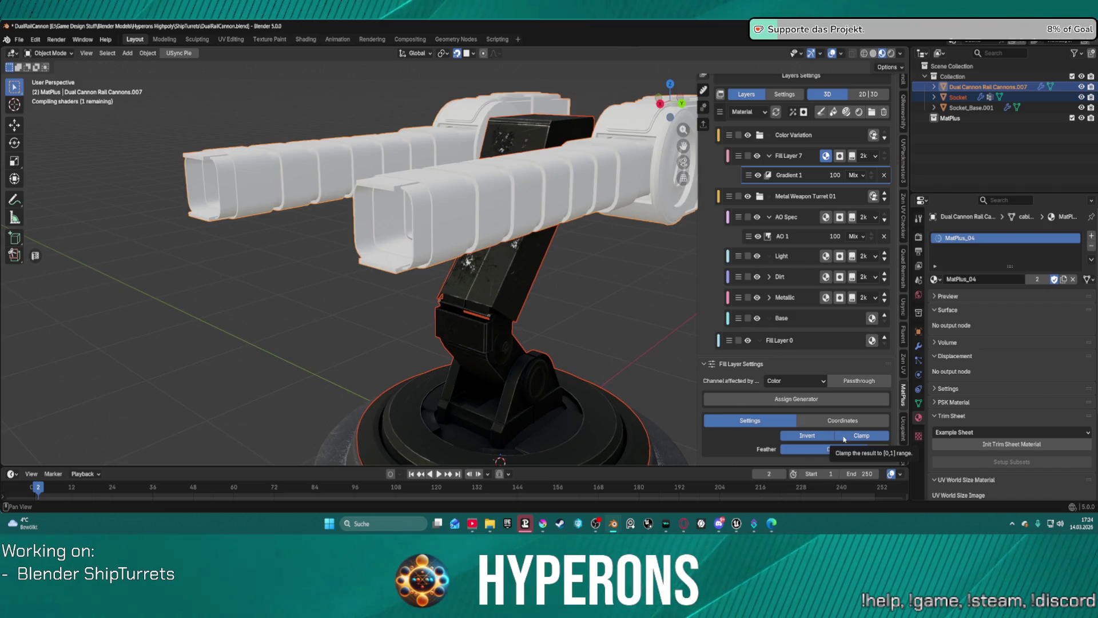
pyautogui.click(840, 439)
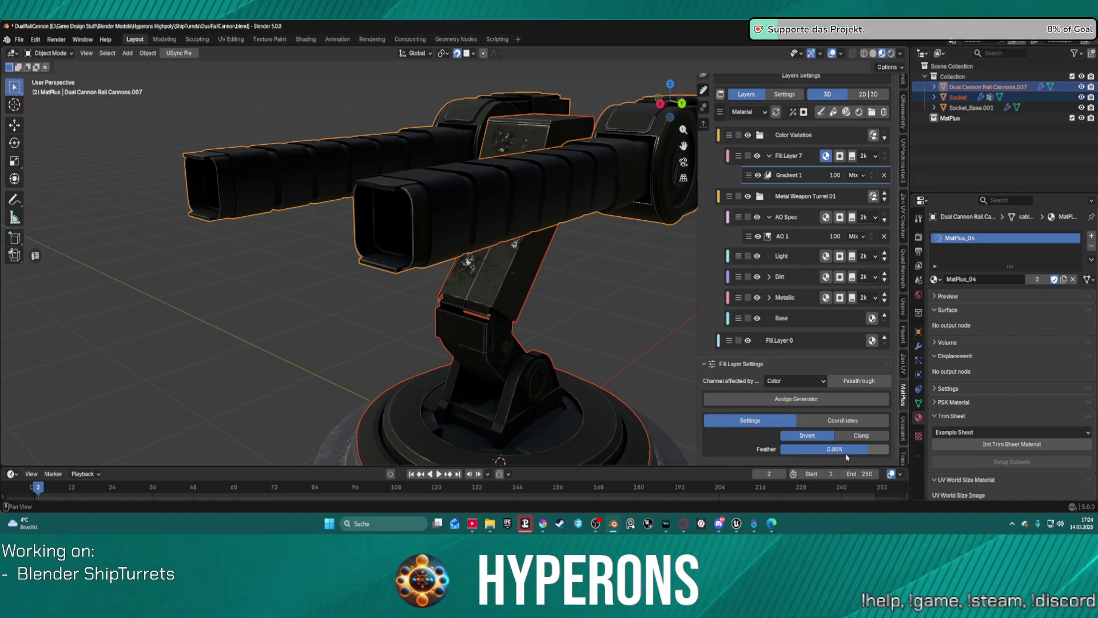
pyautogui.moveTo(850, 452); pyautogui.dragTo(852, 452)
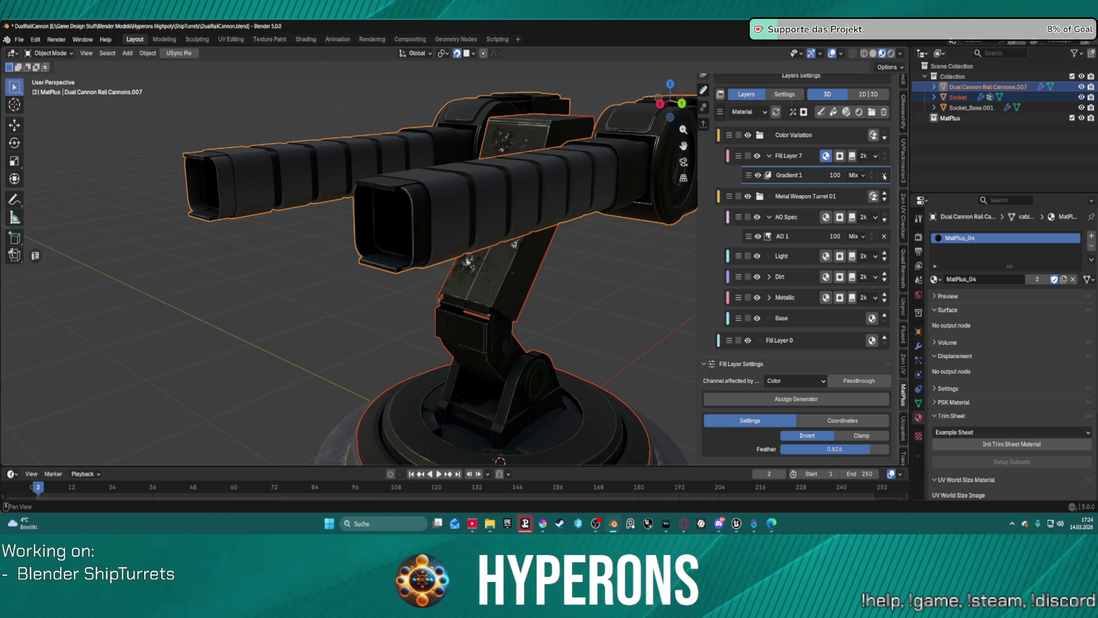
# Switch Gradient 1's blending to Overlay and fine-tune its feather
pyautogui.click(855, 175)
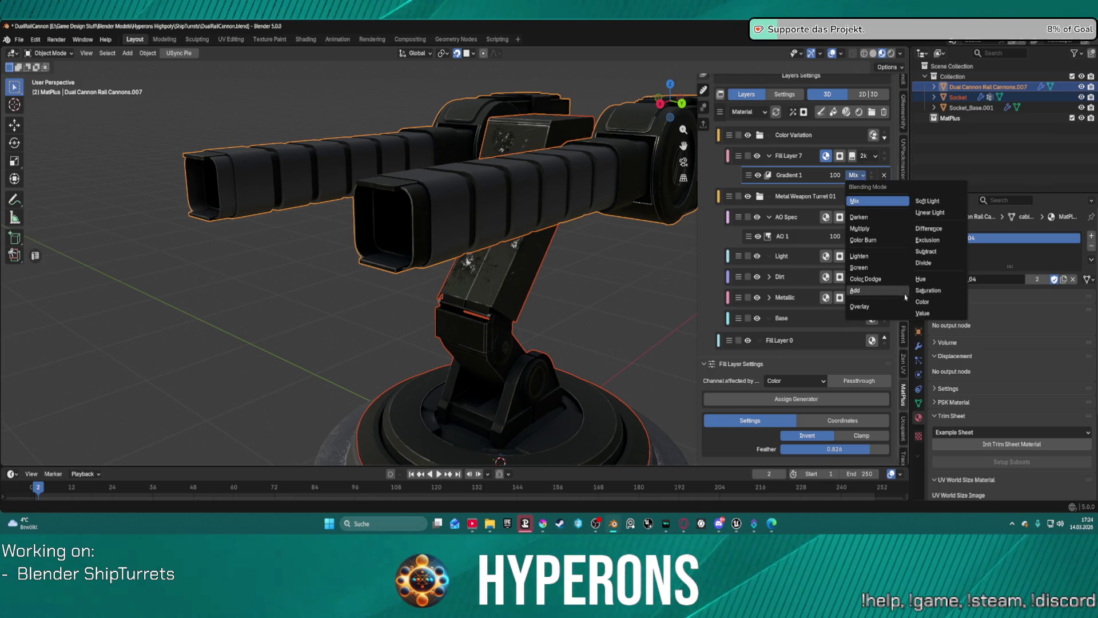
pyautogui.click(881, 291)
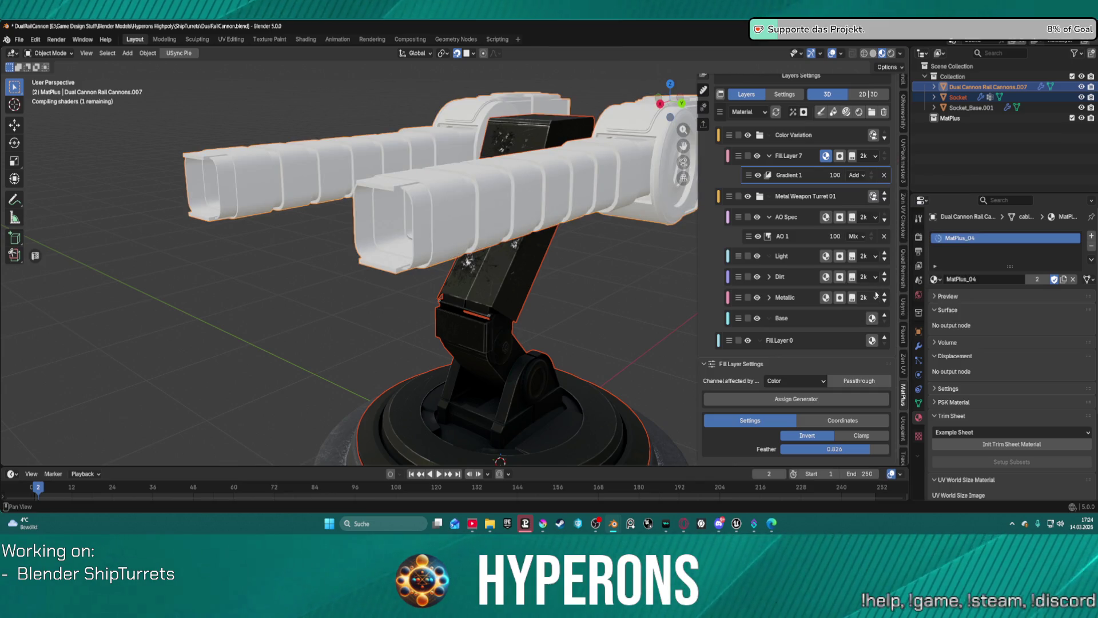
pyautogui.moveTo(549, 137); pyautogui.dragTo(527, 185, button='middle')
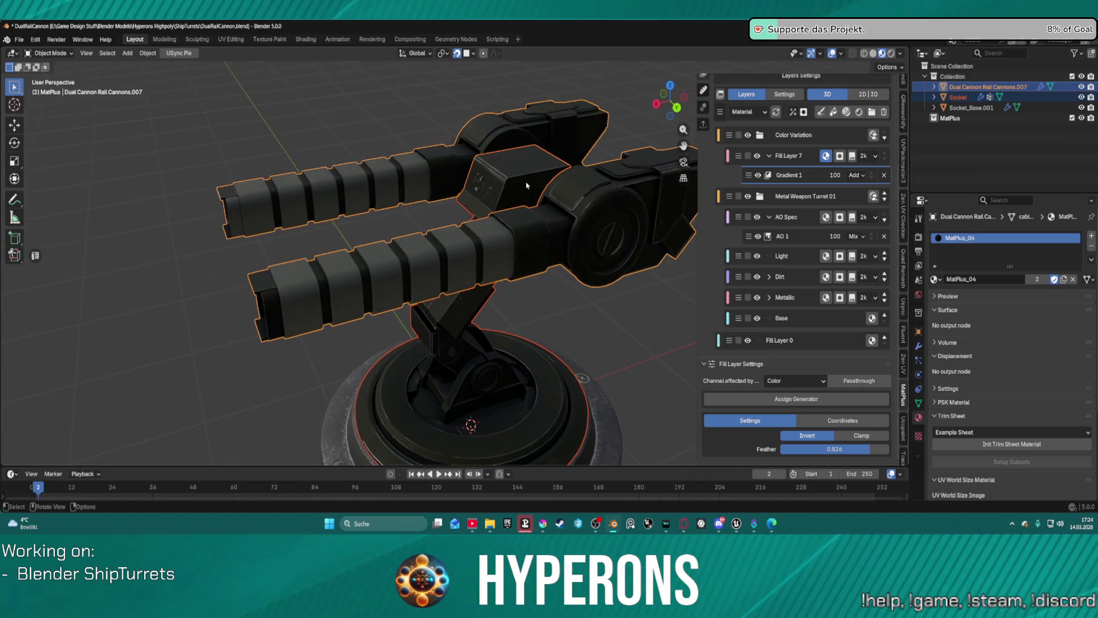
pyautogui.click(776, 384)
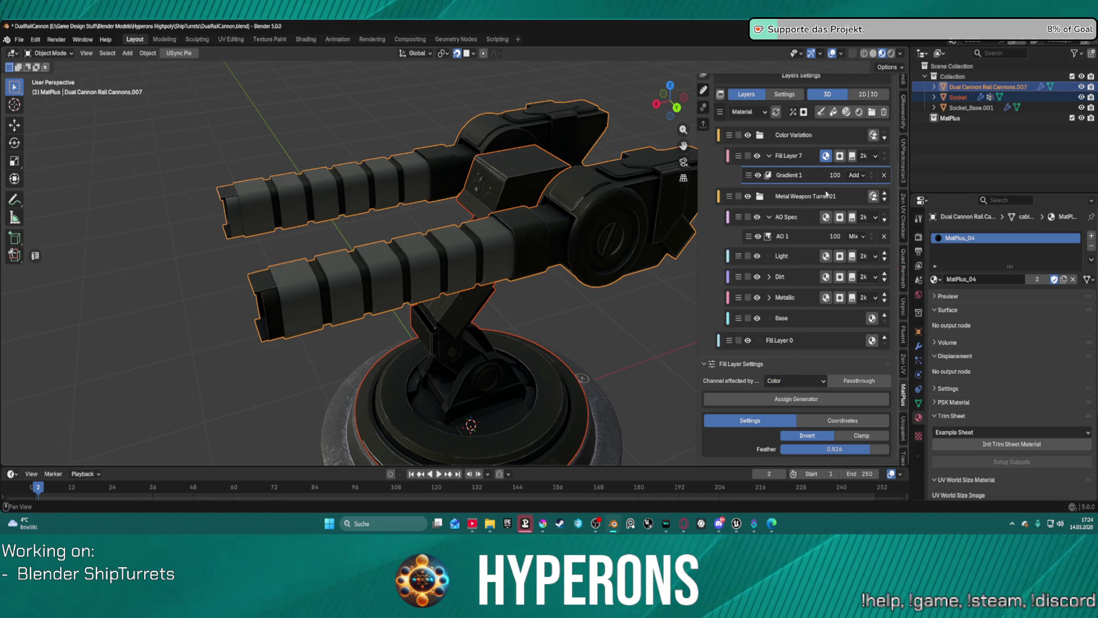
pyautogui.click(856, 175)
pyautogui.click(882, 307)
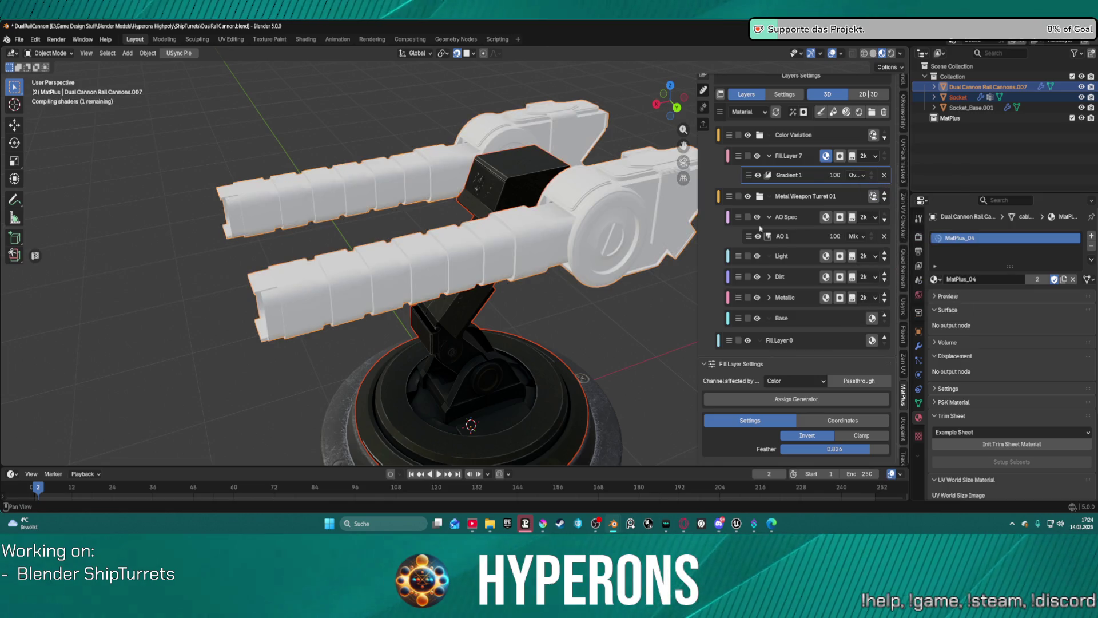
pyautogui.scroll(5, 286, 303)
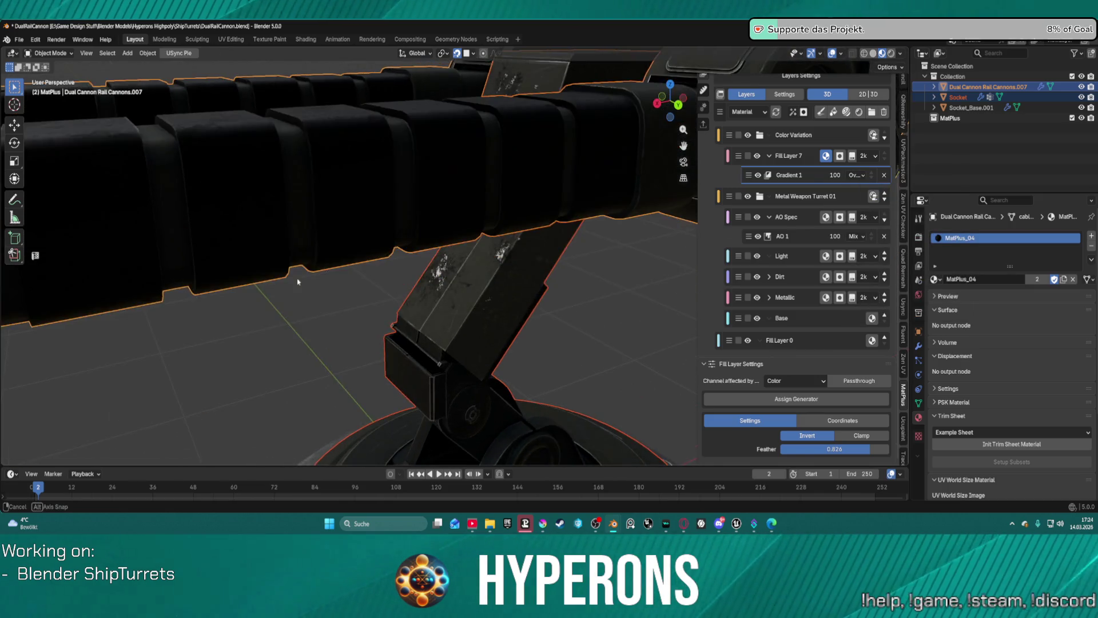
pyautogui.scroll(-3, 321, 283)
pyautogui.moveTo(862, 449)
pyautogui.mouseDown()
pyautogui.moveTo(784, 449)
pyautogui.moveTo(889, 449)
pyautogui.moveTo(878, 449)
pyautogui.mouseUp()
pyautogui.scroll(-5, 514, 257)
pyautogui.moveTo(504, 257)
pyautogui.mouseDown(button='middle')
pyautogui.moveTo(543, 256)
pyautogui.moveTo(526, 221)
pyautogui.moveTo(515, 226)
pyautogui.mouseUp(button='middle')
pyautogui.scroll(6, 543, 256)
pyautogui.keyDown('shift'); pyautogui.moveTo(740, 217); pyautogui.dragTo(788, 193, button='middle'); pyautogui.keyUp('shift')
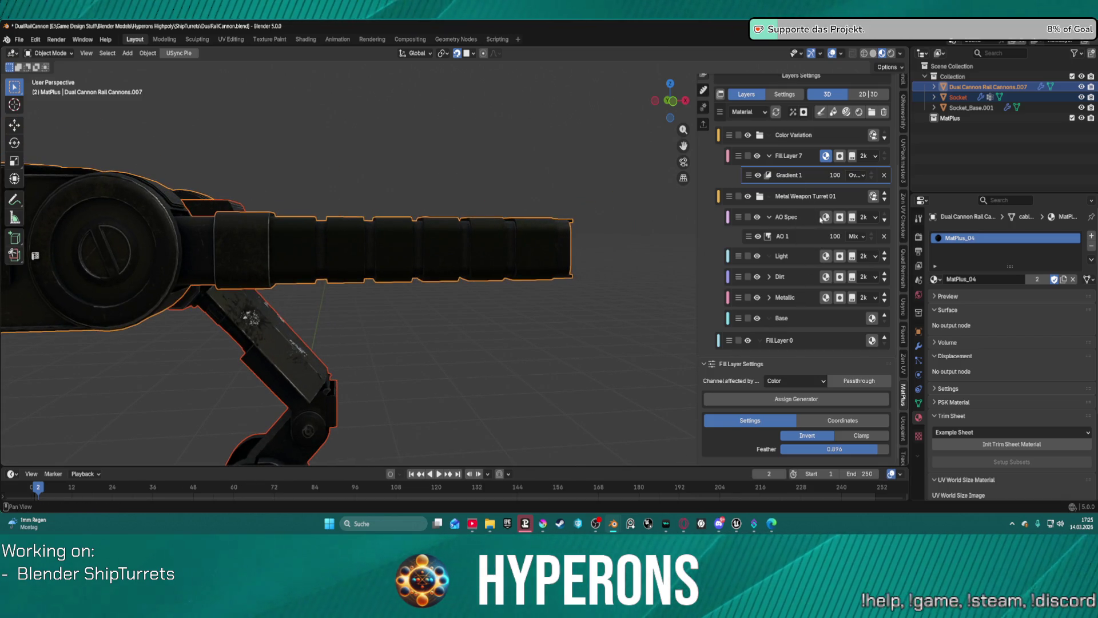
# Darken the Base layer colour slightly to #151516
pyautogui.click(808, 324)
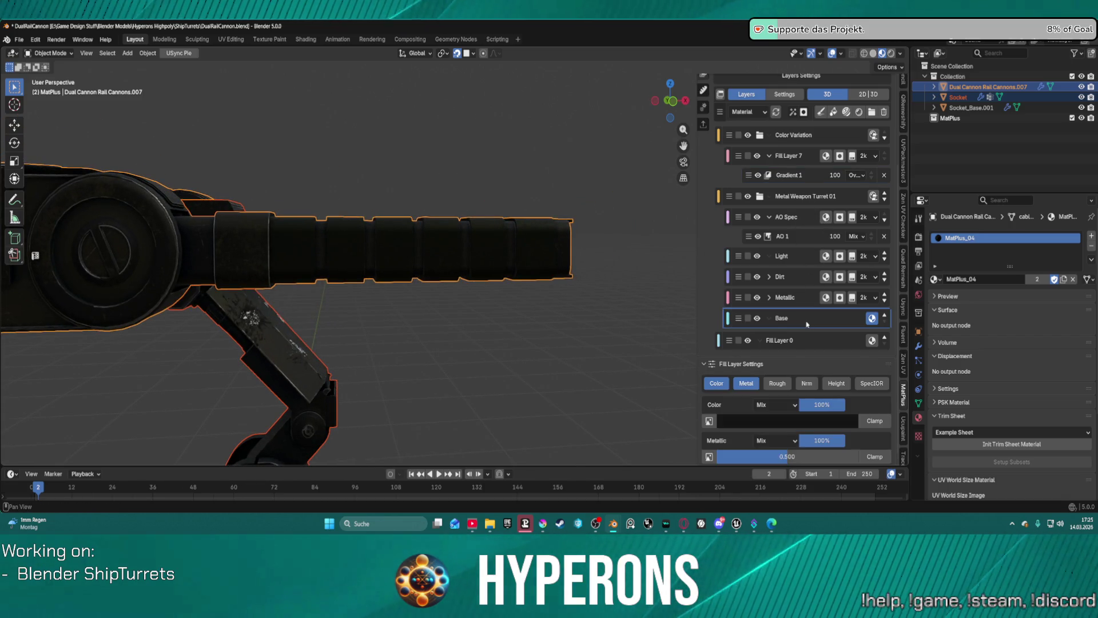
pyautogui.click(747, 420)
pyautogui.moveTo(804, 313); pyautogui.dragTo(804, 314)
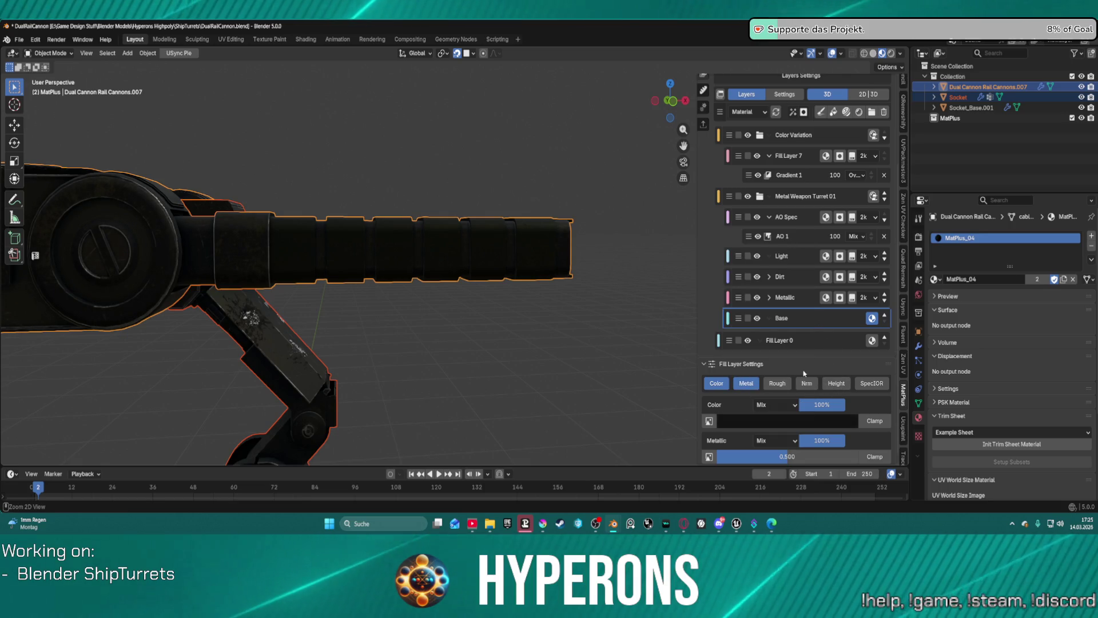
pyautogui.hotkey('ctrl', 'z')
pyautogui.scroll(2, 797, 245)
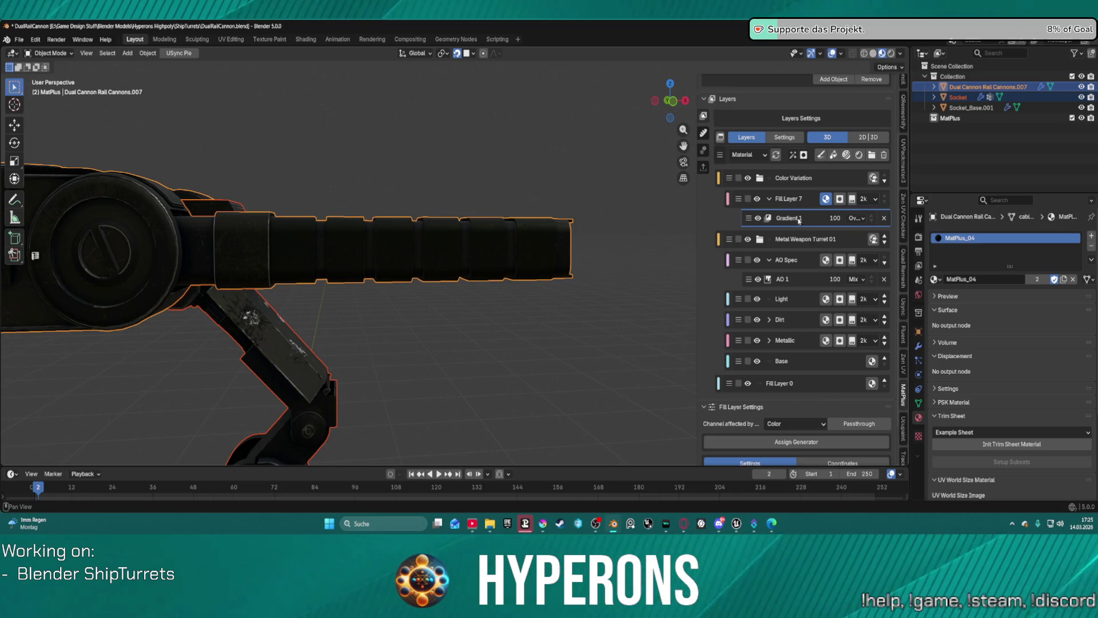
pyautogui.click(799, 200)
# Change Fill Layer 7's colour to ochre orange #A27F3A so the barrel bands turn orange
pyautogui.scroll(-1, 778, 420)
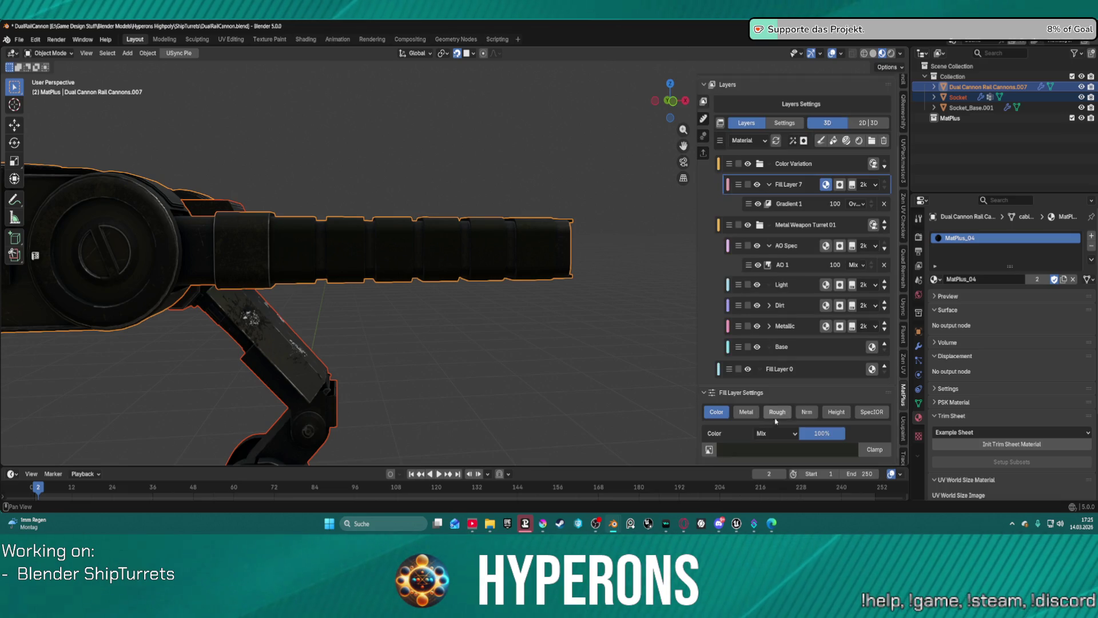
pyautogui.click(785, 451)
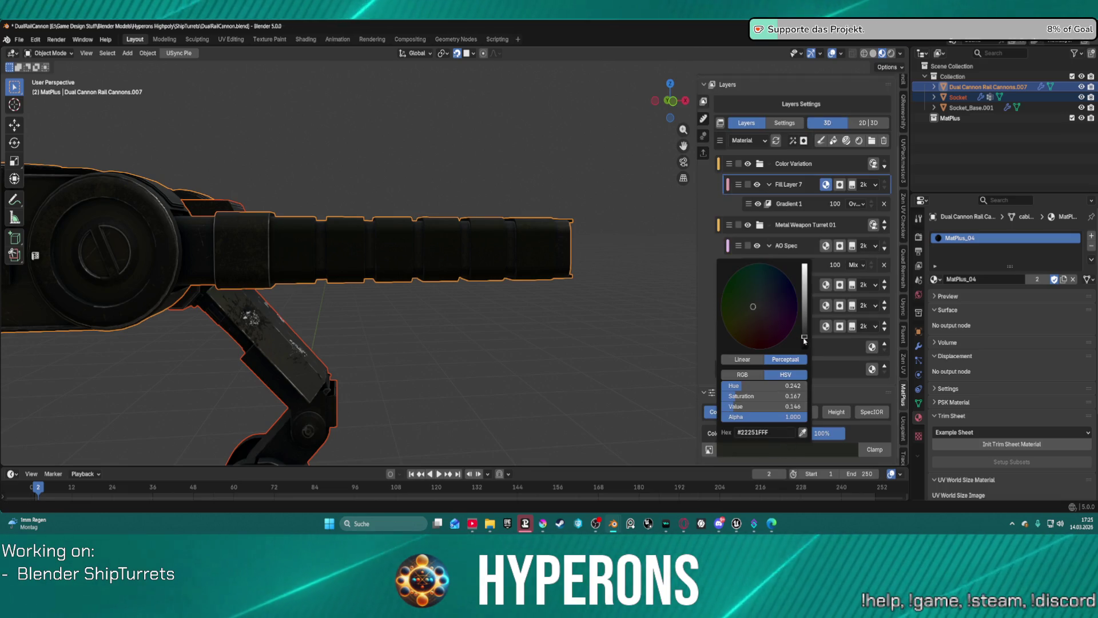
pyautogui.moveTo(804, 340)
pyautogui.mouseDown()
pyautogui.moveTo(805, 265)
pyautogui.moveTo(804, 295)
pyautogui.moveTo(772, 295)
pyautogui.moveTo(783, 290)
pyautogui.moveTo(797, 316)
pyautogui.moveTo(762, 345)
pyautogui.moveTo(725, 325)
pyautogui.moveTo(776, 318)
pyautogui.moveTo(744, 327)
pyautogui.mouseUp()
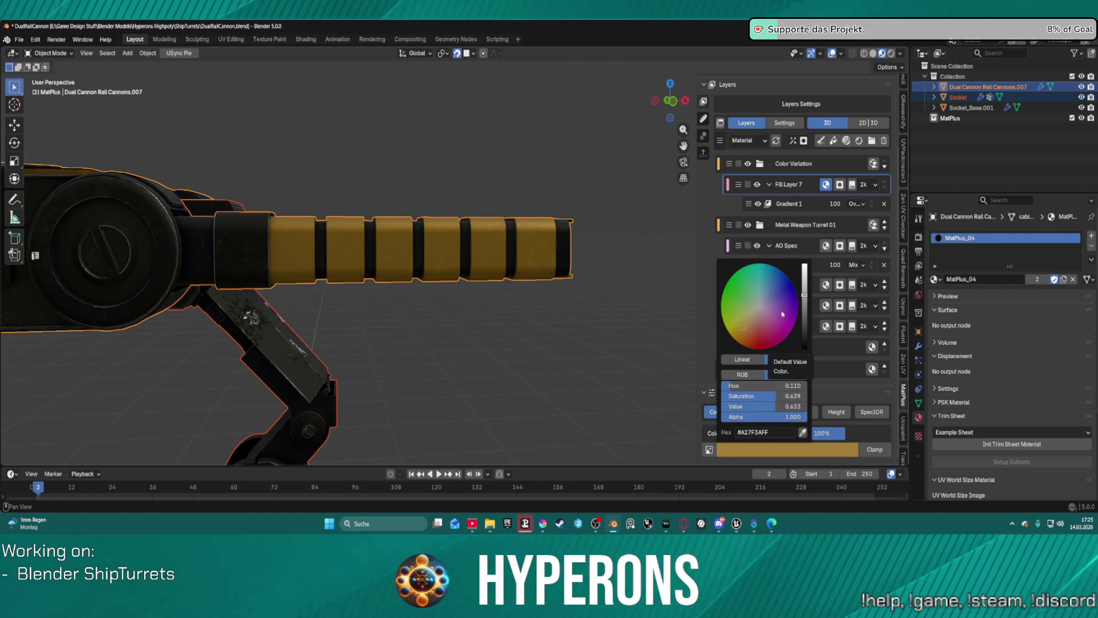
pyautogui.moveTo(481, 178)
pyautogui.mouseDown(button='middle')
pyautogui.moveTo(428, 218)
pyautogui.moveTo(391, 201)
pyautogui.mouseUp(button='middle')
pyautogui.scroll(4, 306, 247)
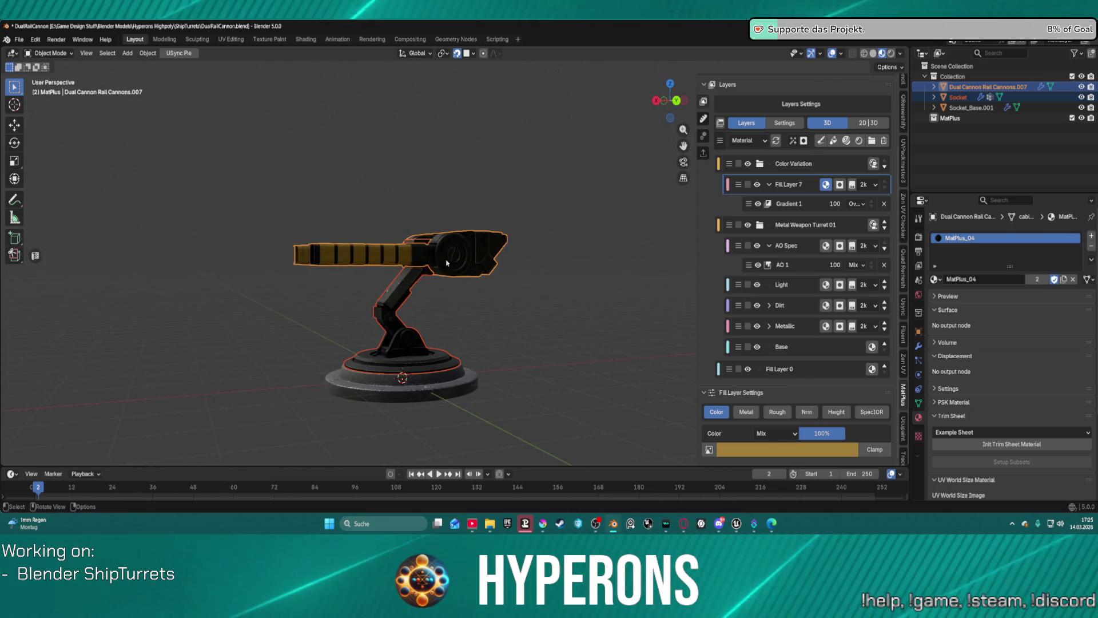
pyautogui.moveTo(306, 247); pyautogui.dragTo(364, 280, button='middle')
pyautogui.scroll(4, 363, 280)
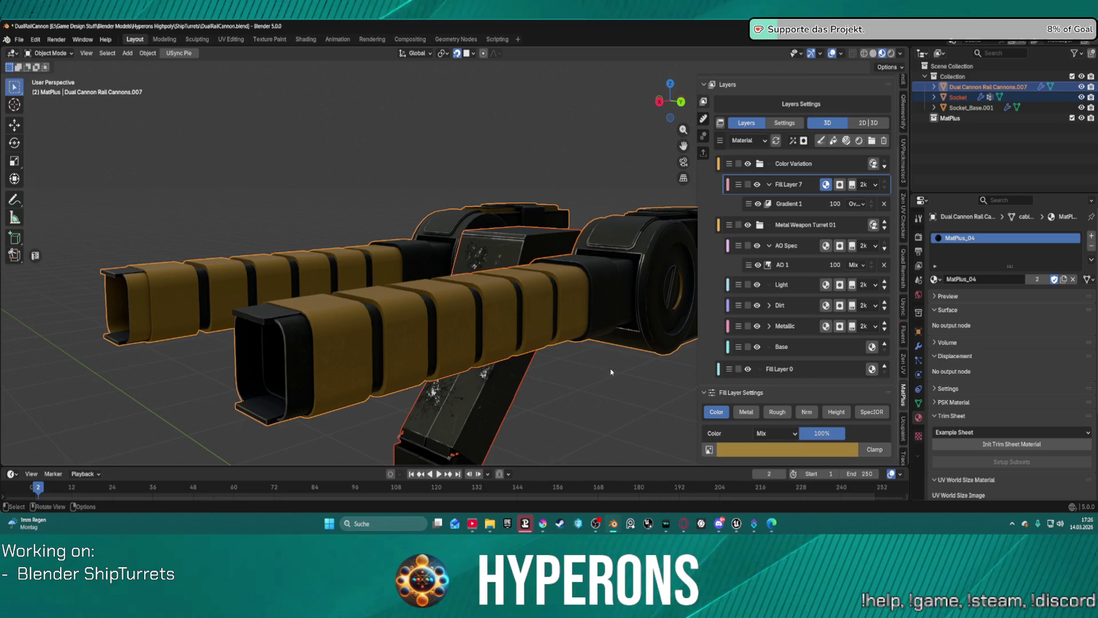
pyautogui.moveTo(400, 363)
pyautogui.mouseDown(button='middle')
pyautogui.moveTo(523, 343)
pyautogui.moveTo(479, 364)
pyautogui.moveTo(444, 354)
pyautogui.moveTo(459, 304)
pyautogui.mouseUp(button='middle')
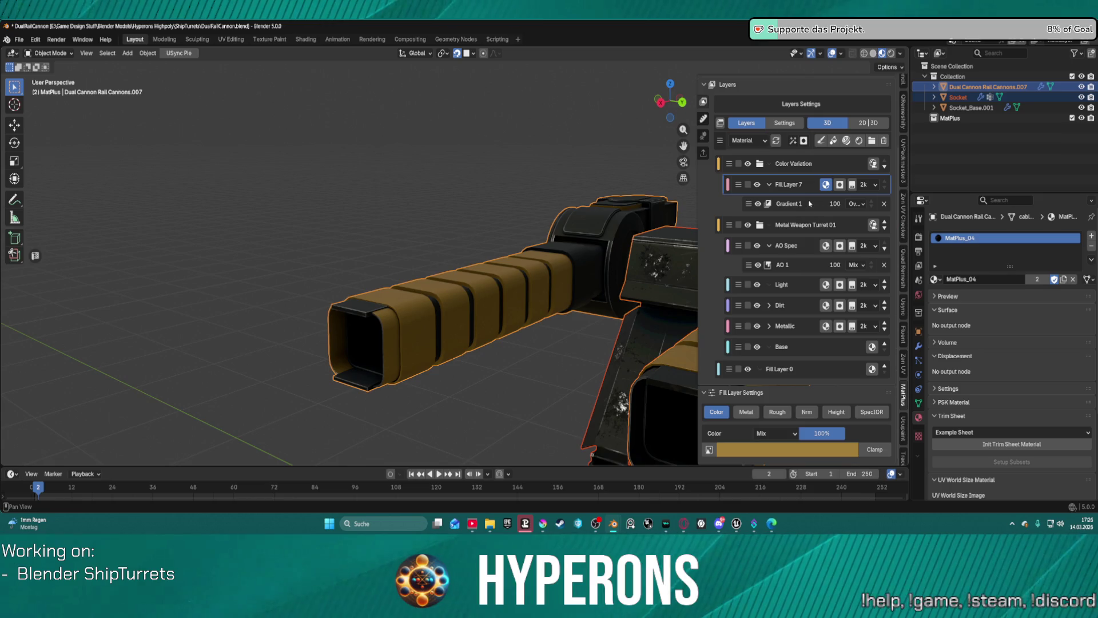
pyautogui.click(839, 184)
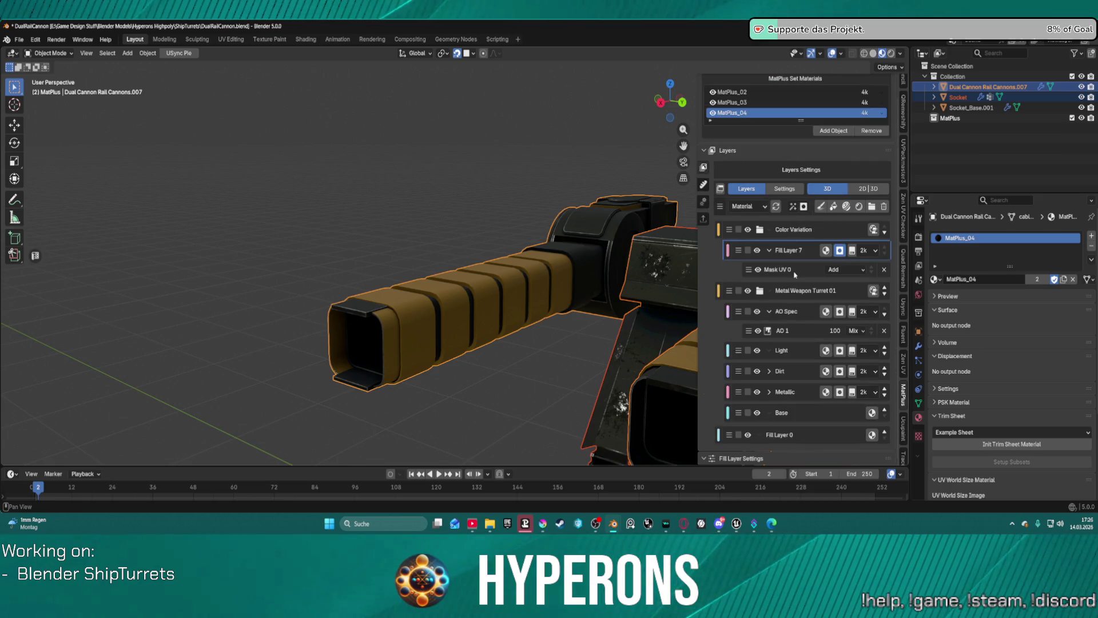
pyautogui.click(804, 272)
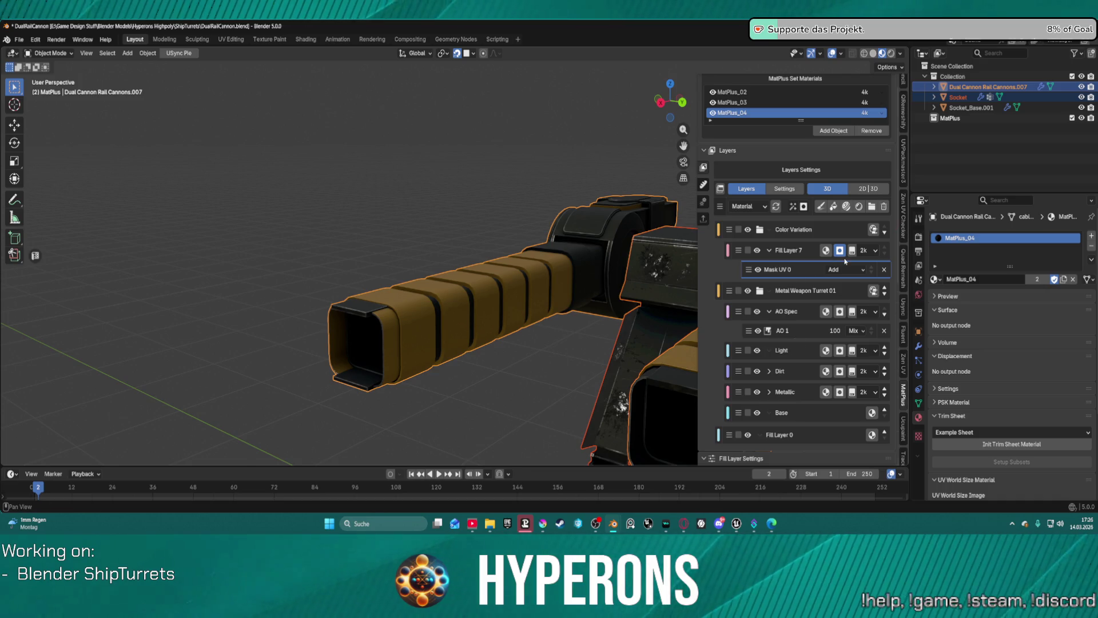
pyautogui.scroll(-5, 834, 269)
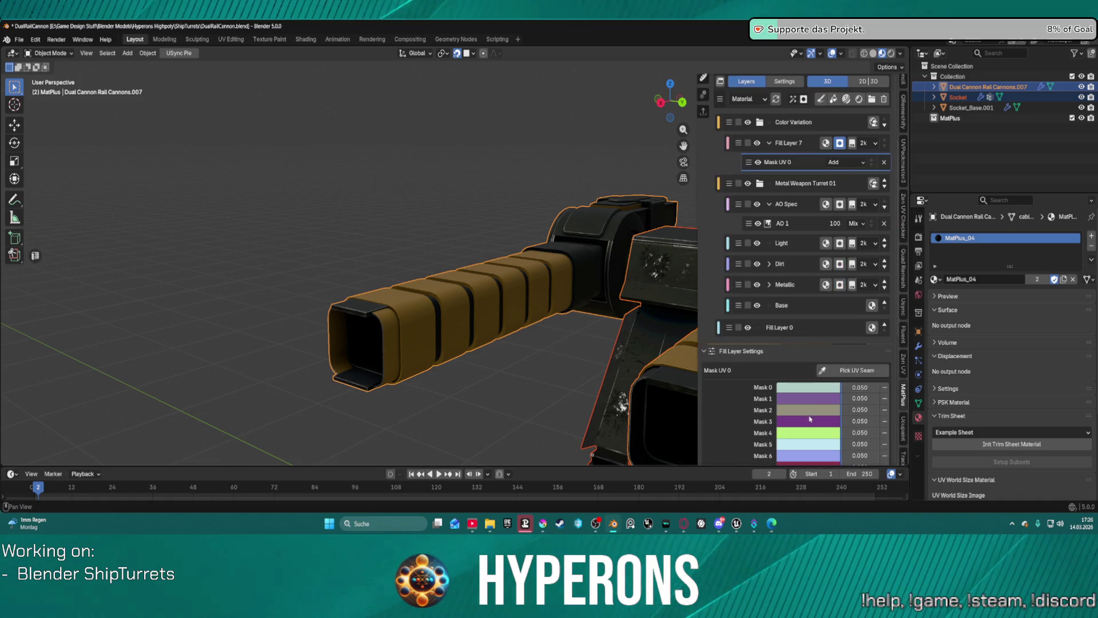
pyautogui.click(855, 369)
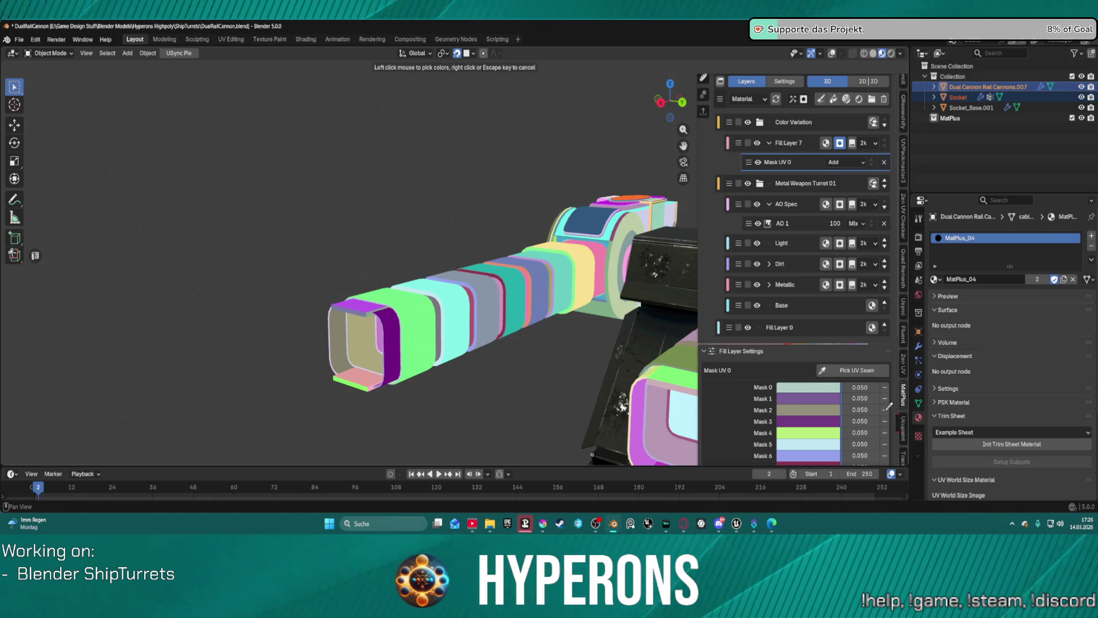
pyautogui.click(766, 376)
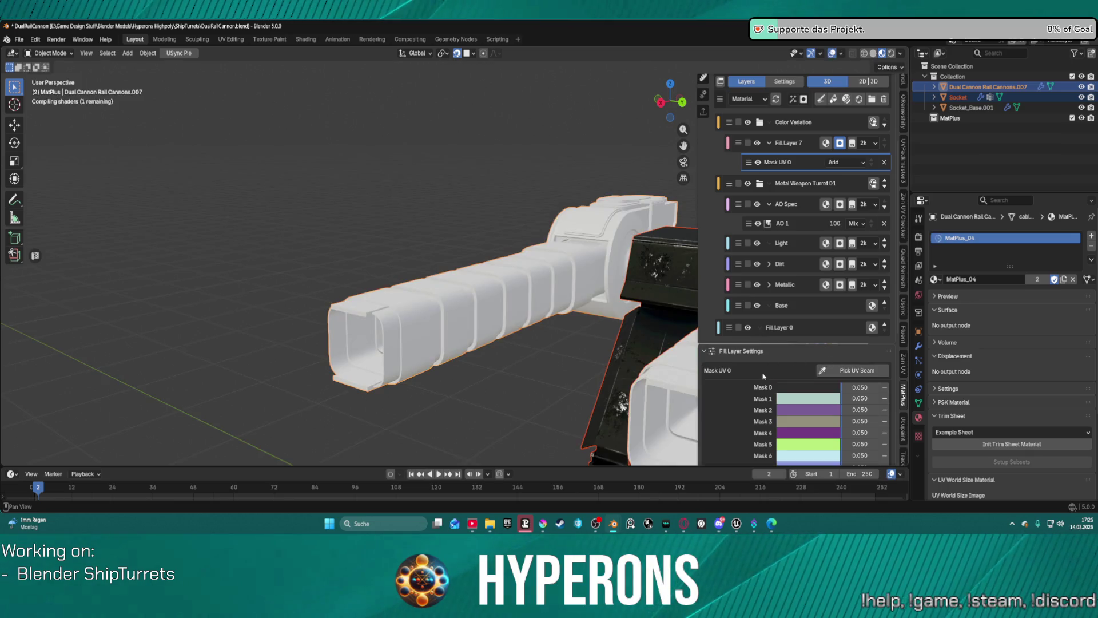
pyautogui.click(885, 387)
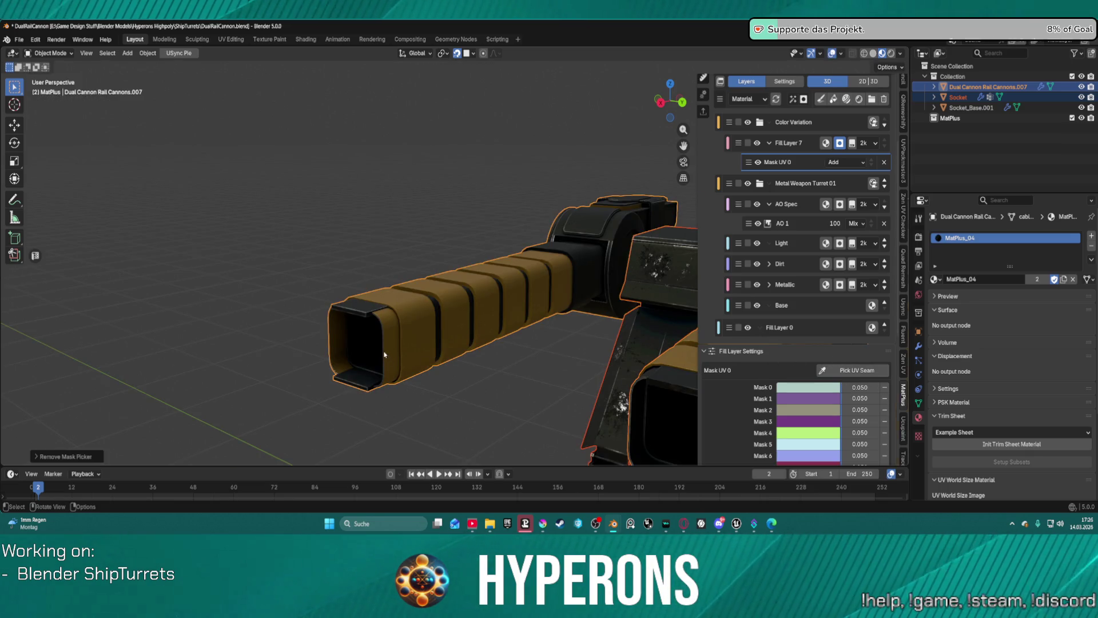
pyautogui.scroll(6, 385, 286)
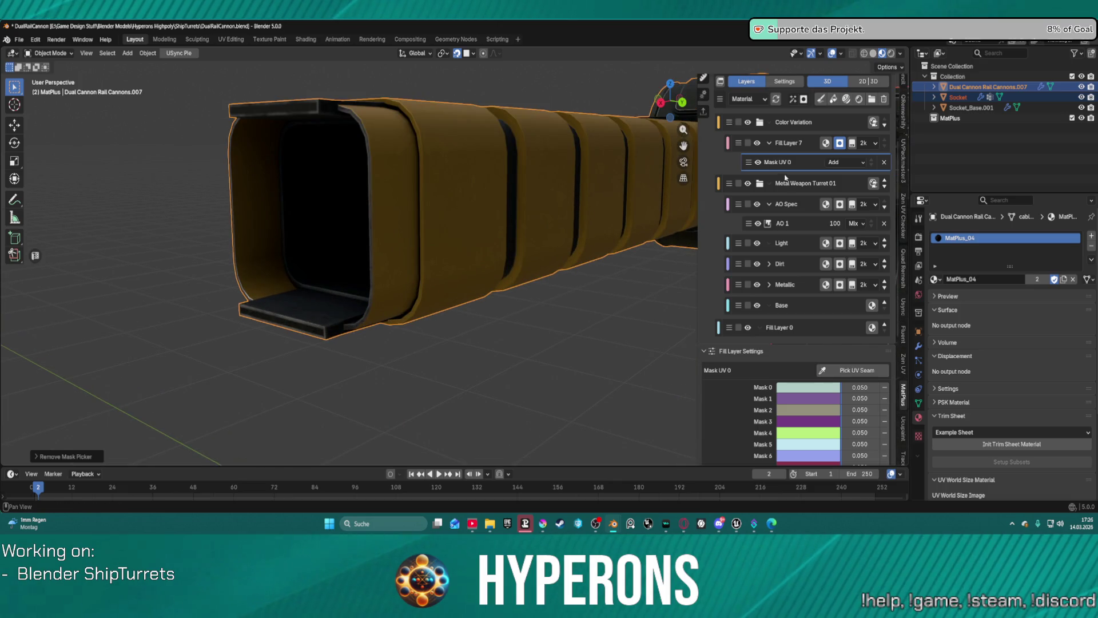
pyautogui.scroll(3, 778, 143)
pyautogui.click(752, 141)
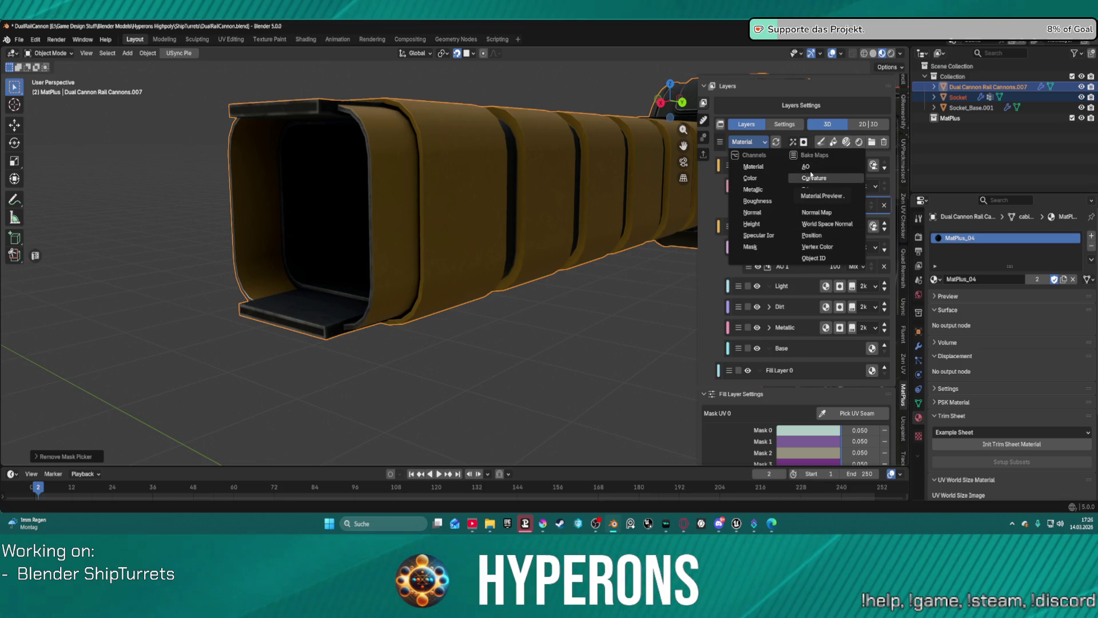
pyautogui.click(830, 224)
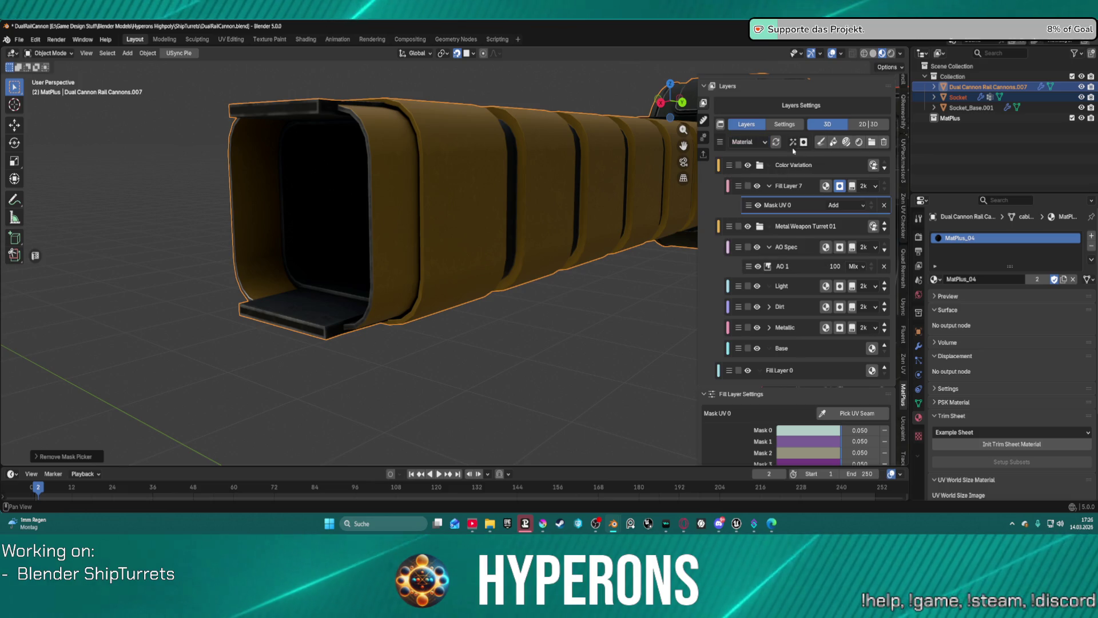
pyautogui.click(760, 143)
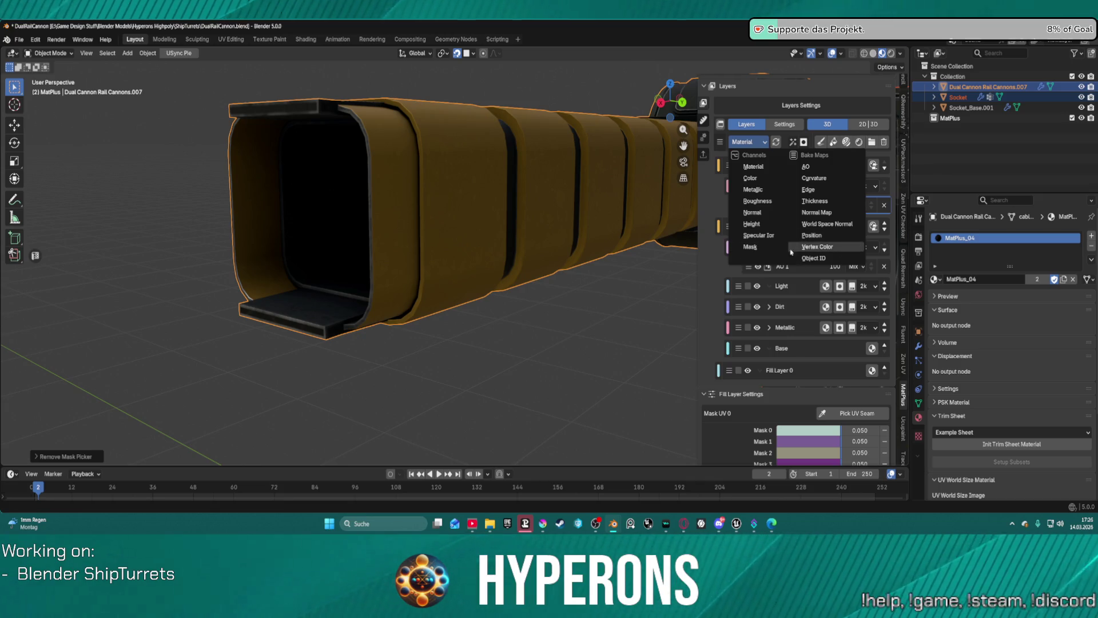
pyautogui.click(704, 275)
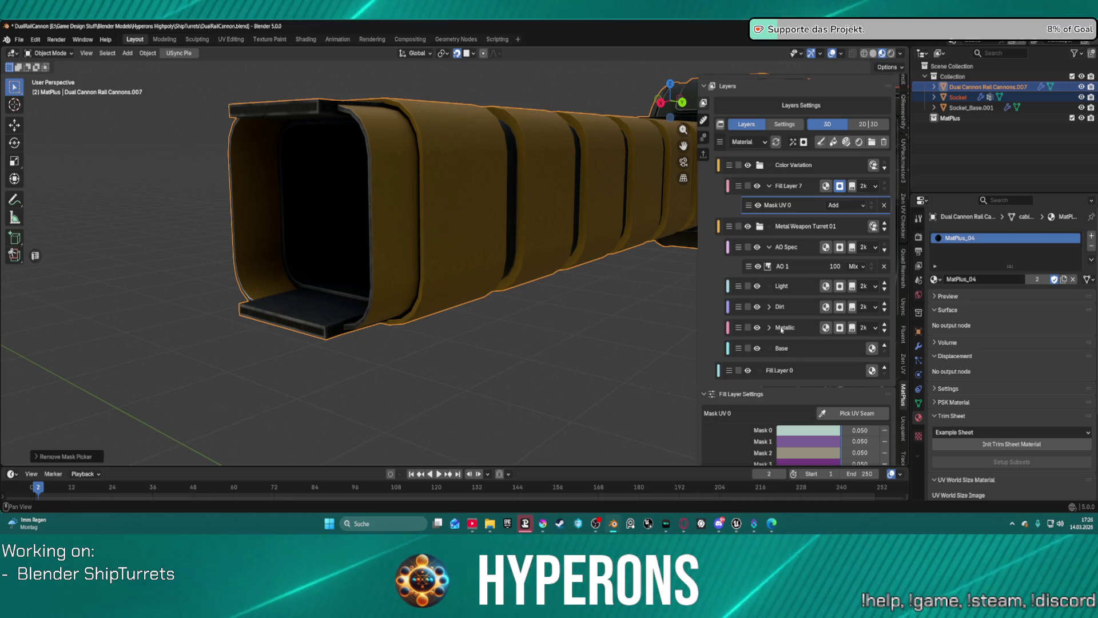
pyautogui.scroll(-3, 304, 235)
pyautogui.scroll(2, 540, 270)
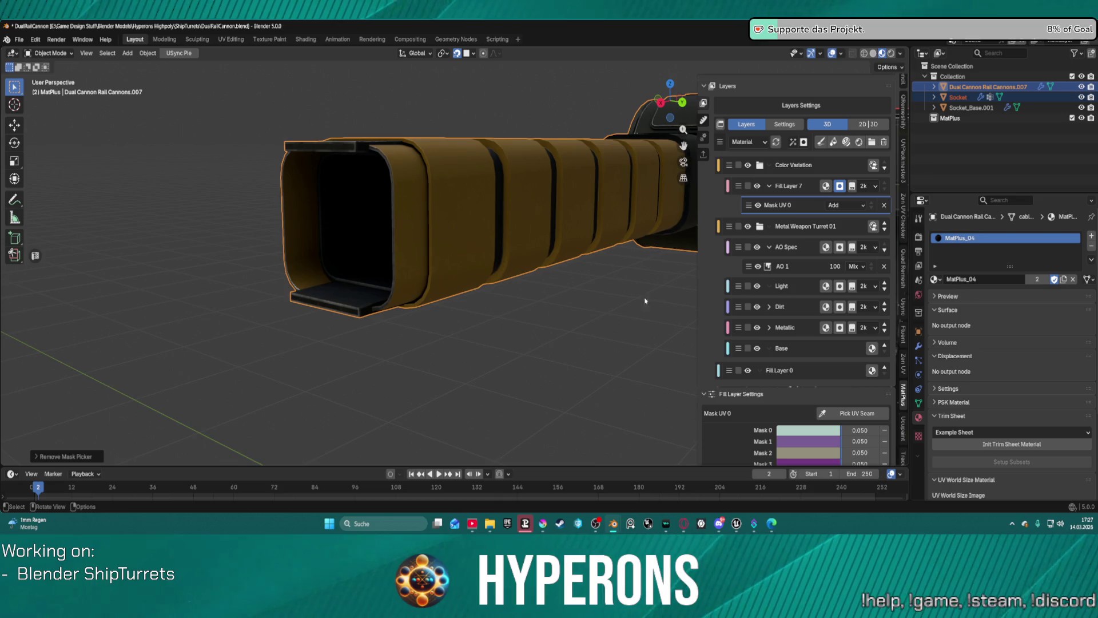
# Remove the Mask 3 UV island from Fill Layer 7's mask, keeping Mask 2
pyautogui.scroll(-6, 882, 408)
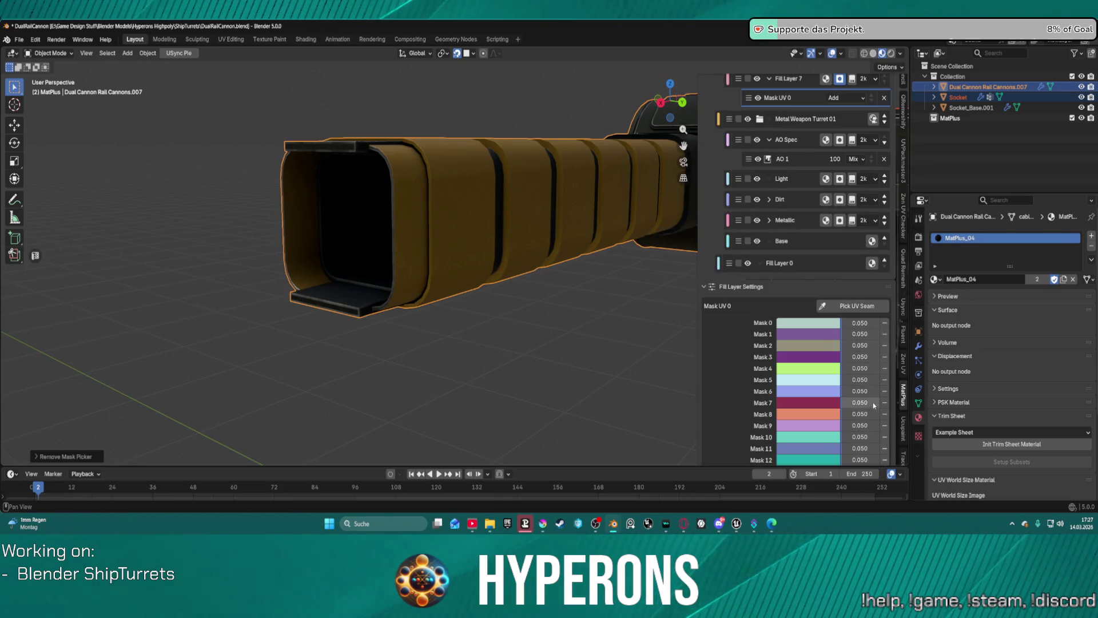
pyautogui.click(884, 315)
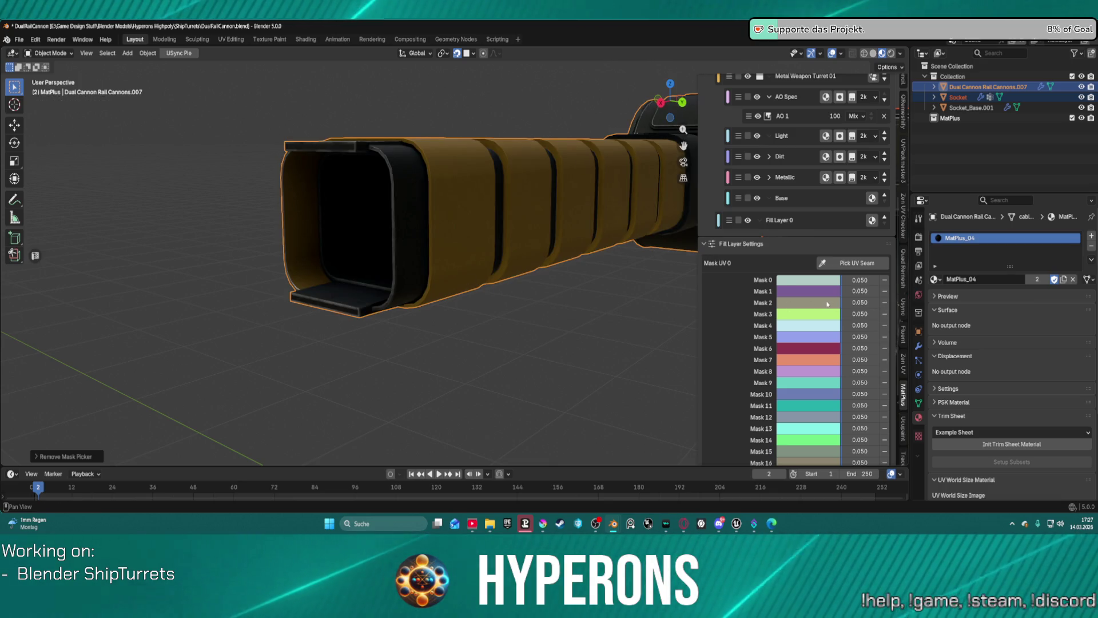
pyautogui.click(862, 261)
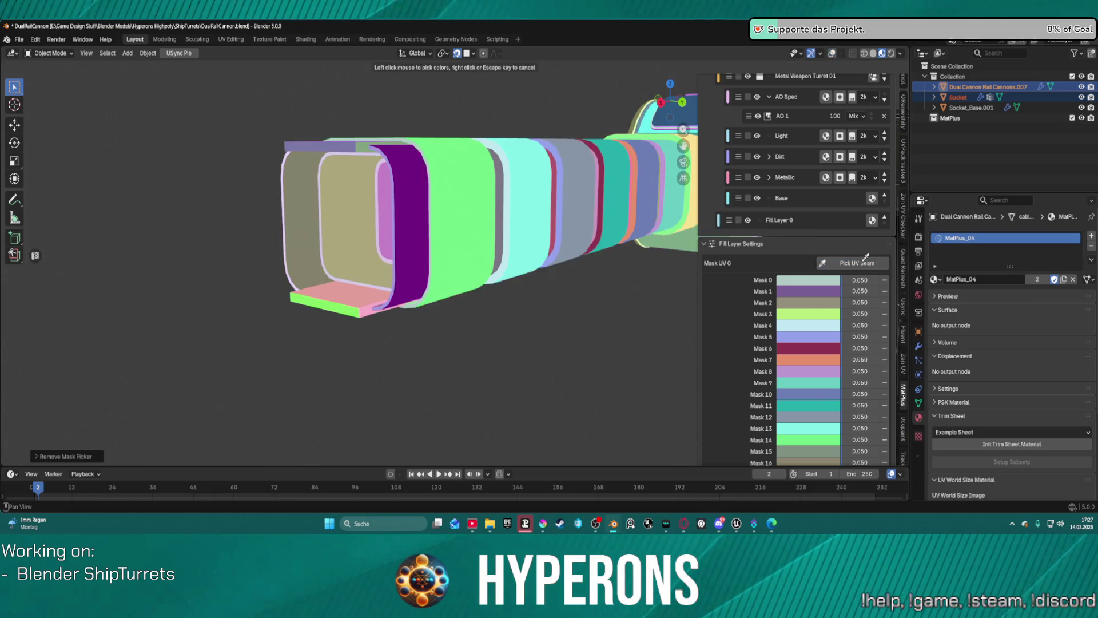
pyautogui.click(811, 300)
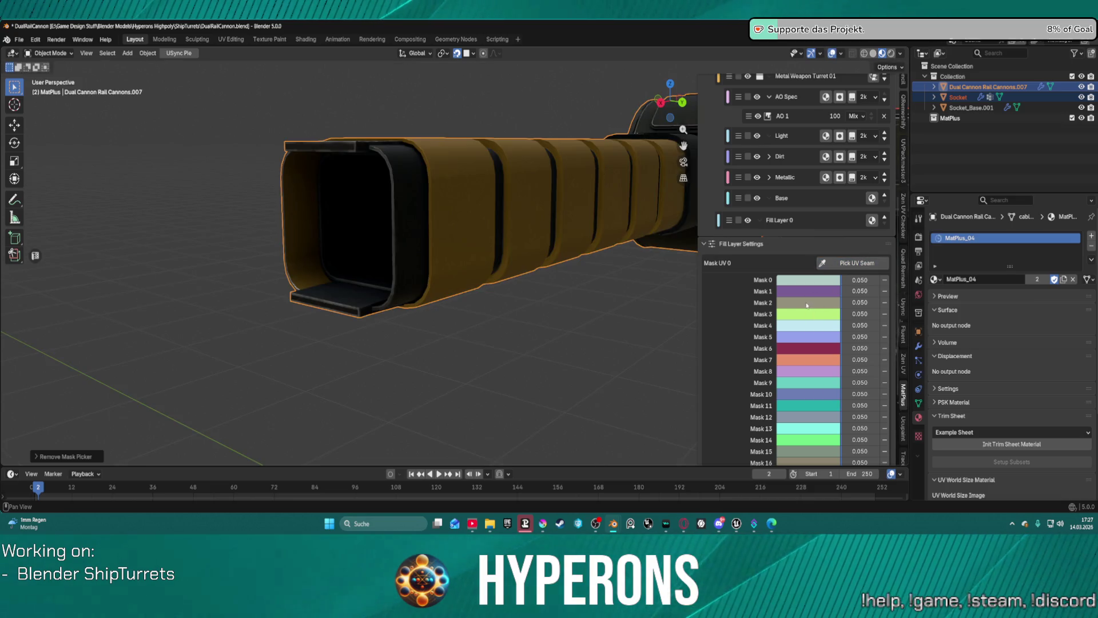
pyautogui.click(886, 303)
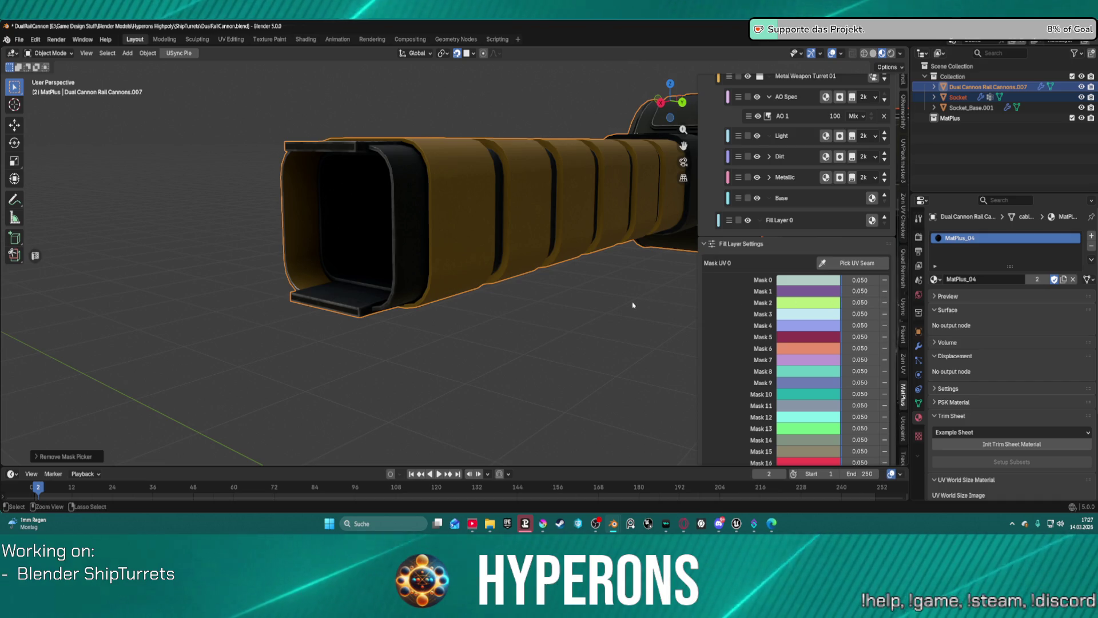
pyautogui.hotkey('ctrl', 'z')
pyautogui.scroll(-3, 817, 435)
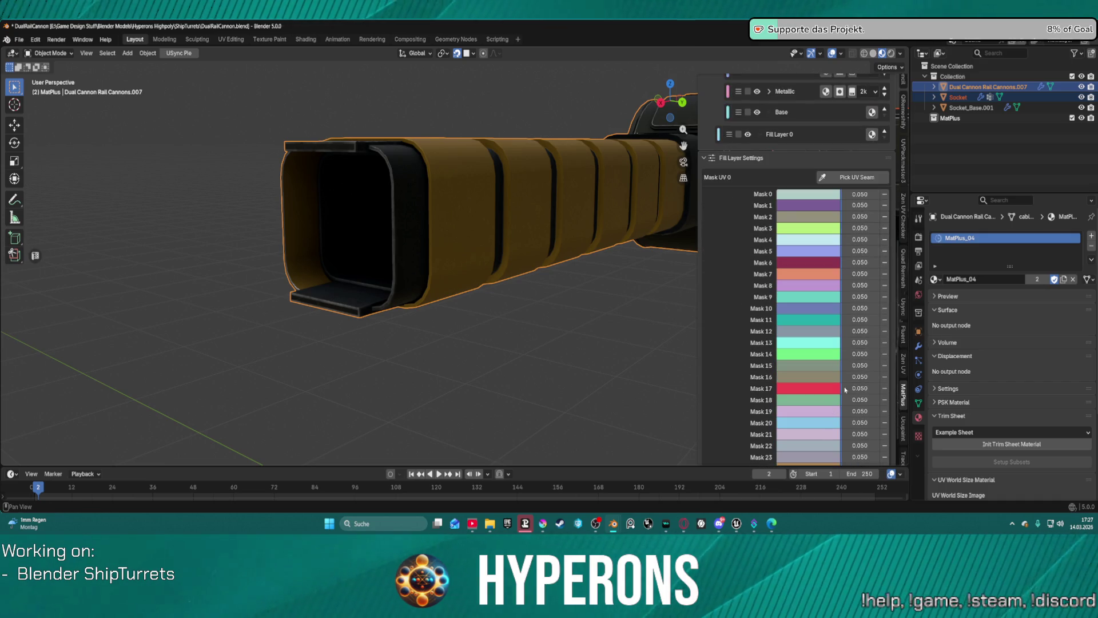
pyautogui.click(884, 377)
# Pick a barrel UV island in the viewport with Shift+R to add it to the mask
pyautogui.moveTo(641, 326)
pyautogui.mouseDown(button='middle')
pyautogui.moveTo(652, 309)
pyautogui.moveTo(583, 269)
pyautogui.moveTo(685, 257)
pyautogui.moveTo(658, 289)
pyautogui.moveTo(445, 275)
pyautogui.moveTo(440, 246)
pyautogui.mouseUp(button='middle')
pyautogui.moveTo(824, 275); pyautogui.dragTo(824, 133, button='middle')
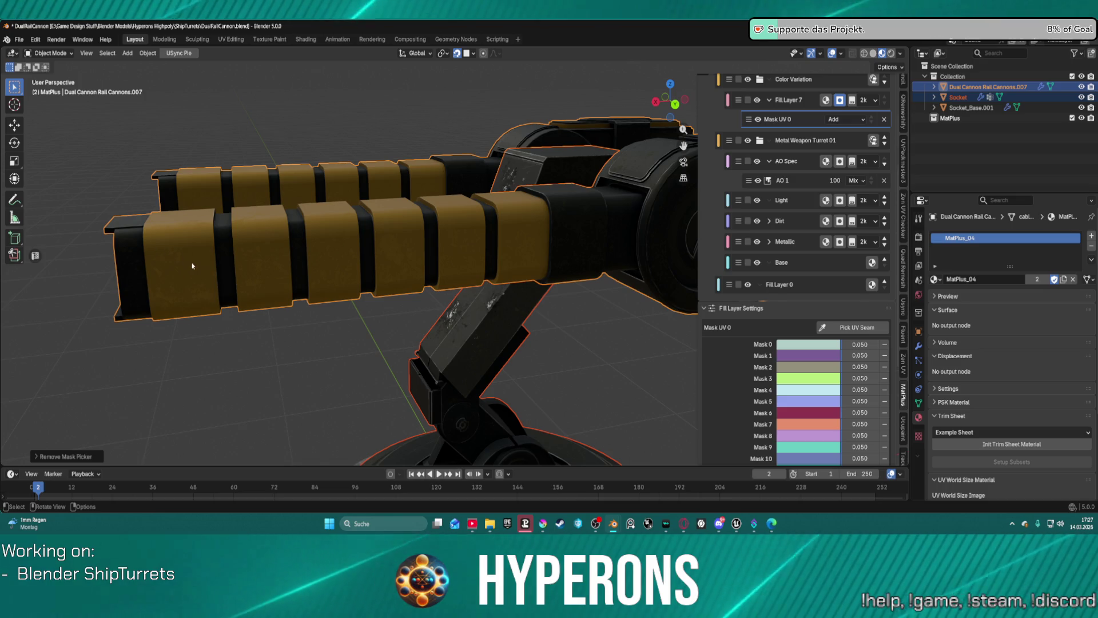
pyautogui.scroll(2, 246, 268)
pyautogui.moveTo(243, 264)
pyautogui.mouseDown(button='middle')
pyautogui.moveTo(262, 248)
pyautogui.moveTo(282, 250)
pyautogui.mouseUp(button='middle')
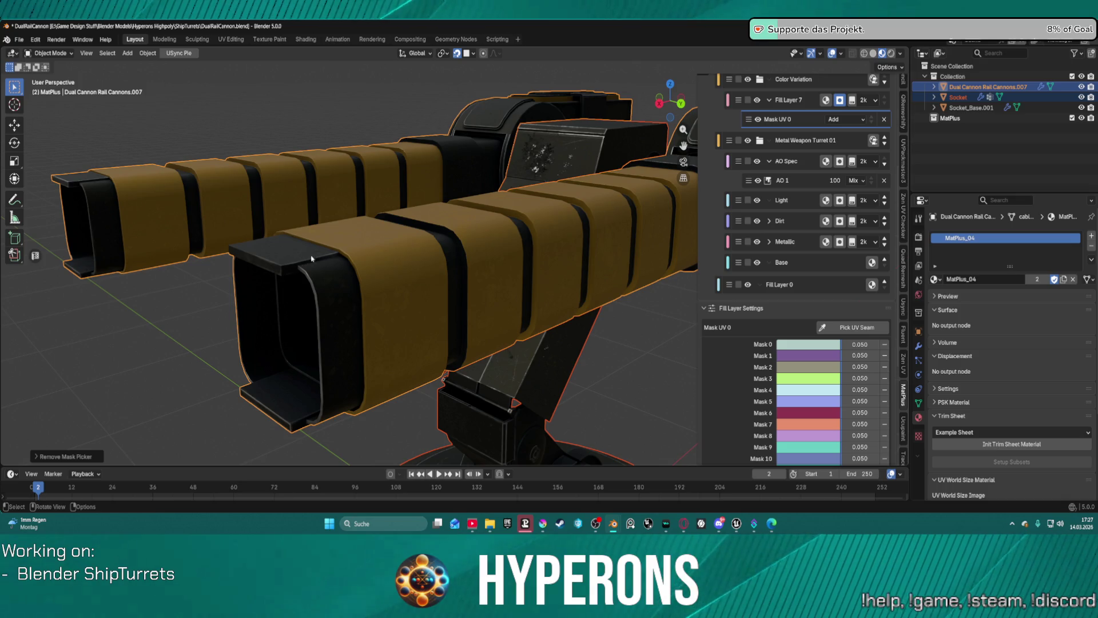
pyautogui.moveTo(331, 275)
pyautogui.mouseDown(button='middle')
pyautogui.moveTo(387, 277)
pyautogui.moveTo(365, 282)
pyautogui.moveTo(383, 271)
pyautogui.mouseUp(button='middle')
pyautogui.scroll(2, 423, 281)
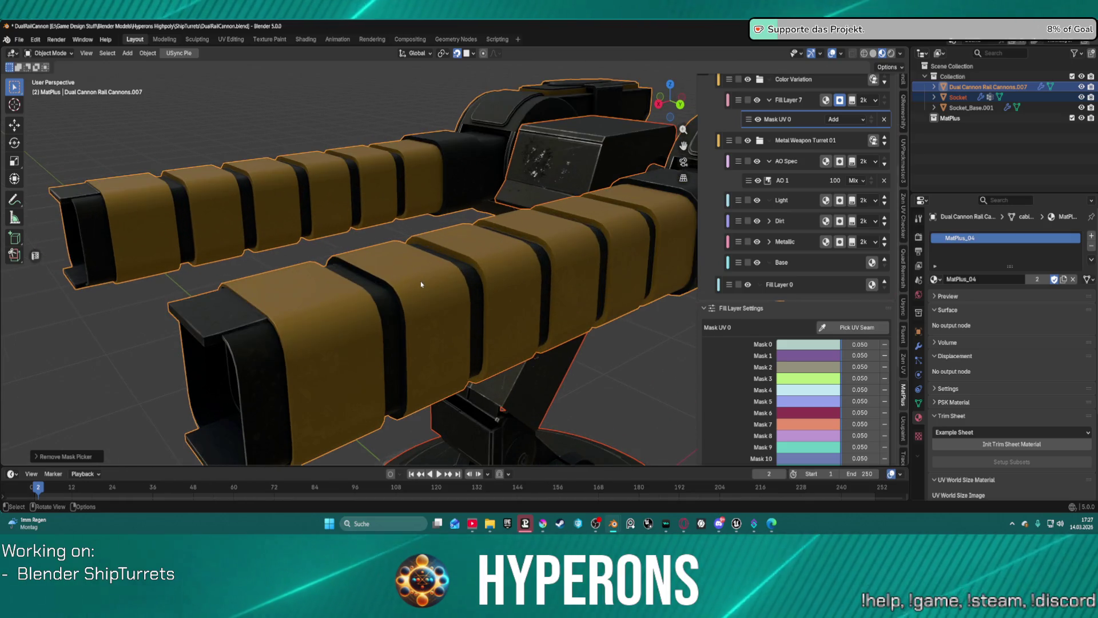
pyautogui.keyDown('shift'); pyautogui.moveTo(804, 421); pyautogui.dragTo(364, 307, button='middle'); pyautogui.keyUp('shift')
pyautogui.scroll(3, 364, 307)
pyautogui.hotkey('shift', 'r')
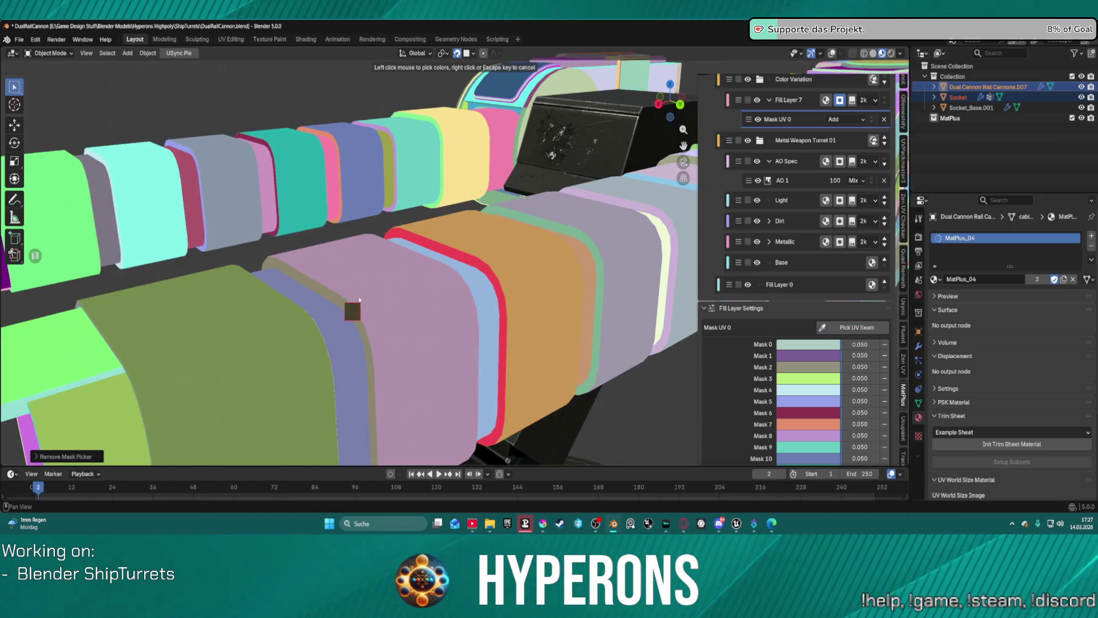
pyautogui.click(360, 300)
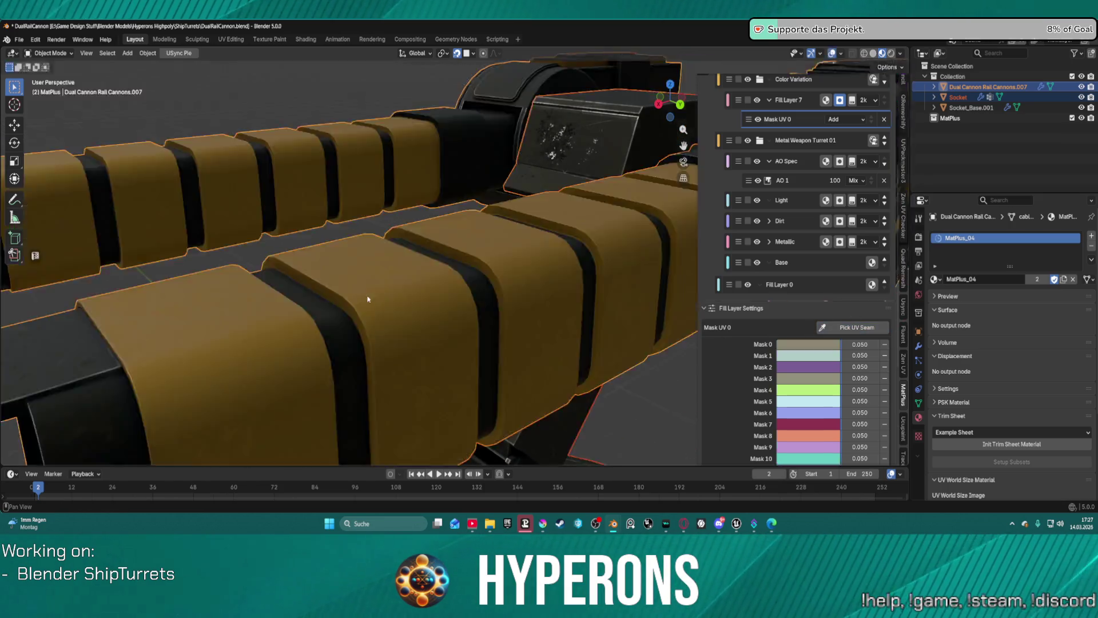
pyautogui.moveTo(551, 314)
pyautogui.mouseDown(button='middle')
pyautogui.moveTo(503, 317)
pyautogui.moveTo(606, 318)
pyautogui.mouseUp(button='middle')
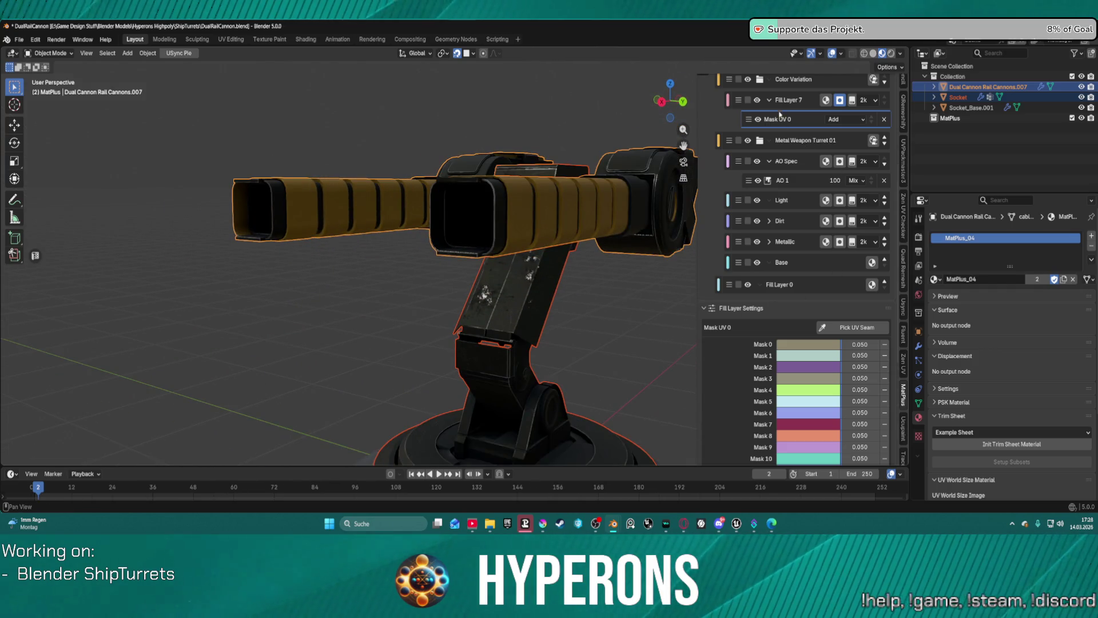
# Change Fill Layer 7's fill colour from golden orange to red-orange, about #A2563D
pyautogui.click(831, 101)
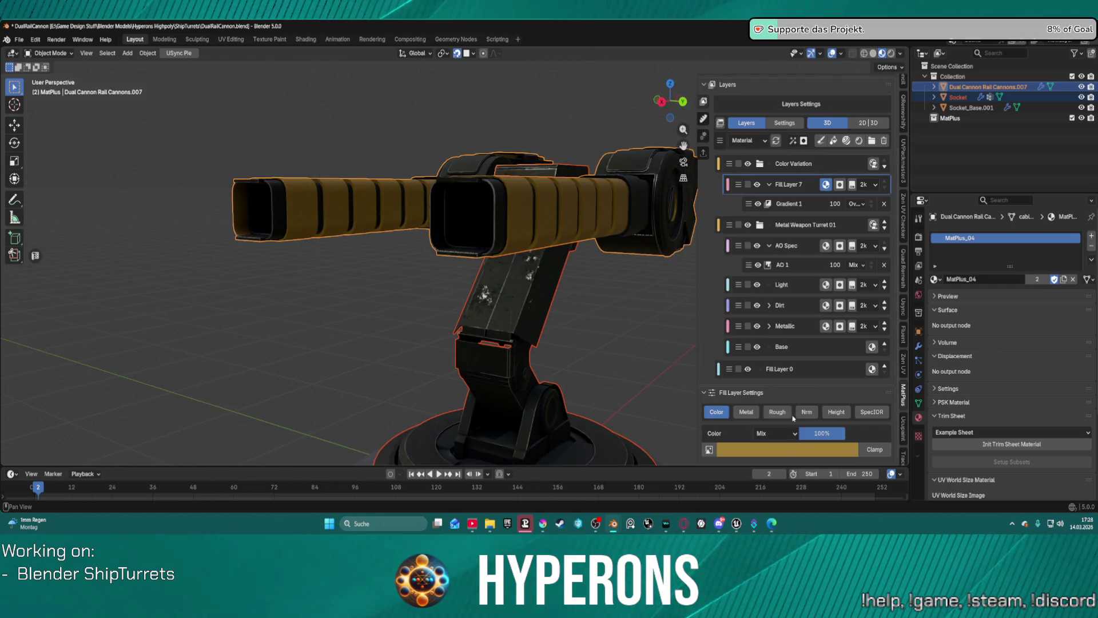
pyautogui.click(786, 449)
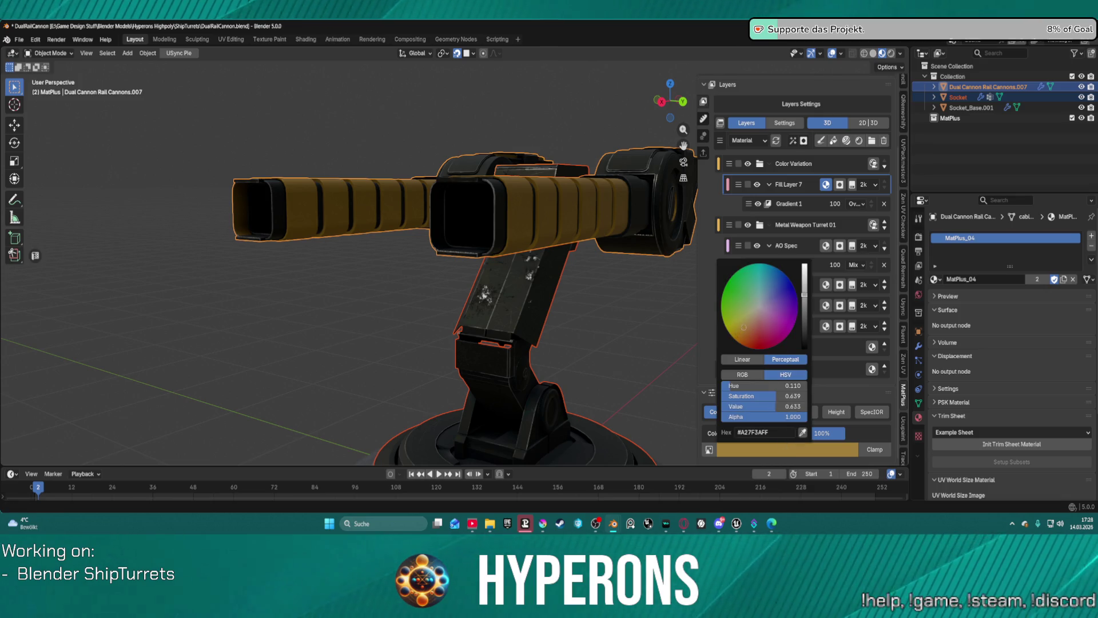
pyautogui.moveTo(746, 331); pyautogui.dragTo(746, 329)
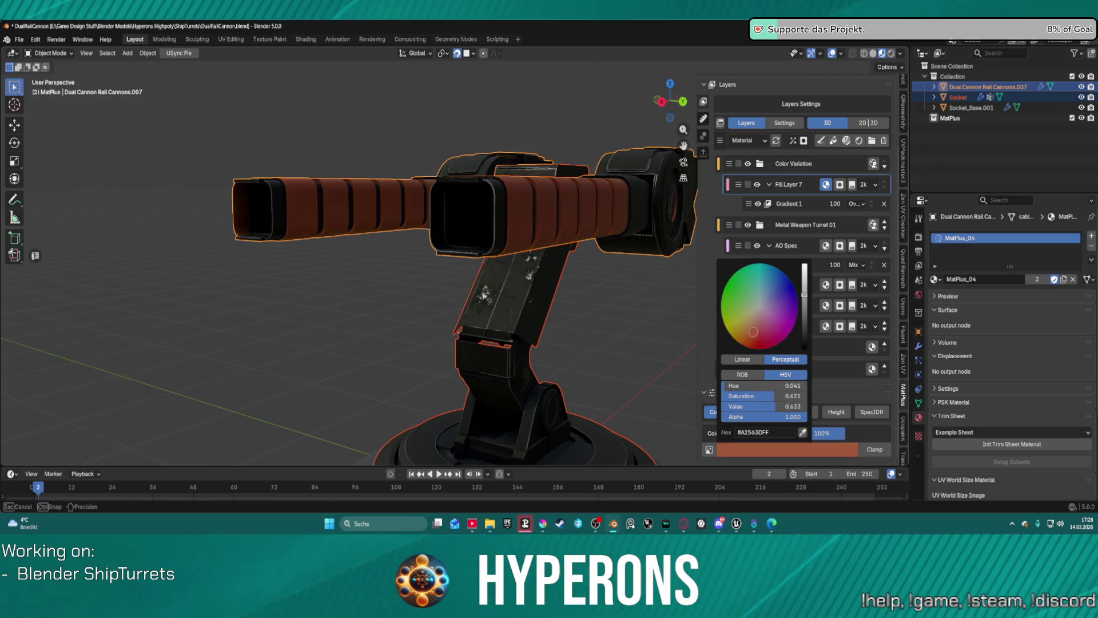
# Inspect the recoloured cannon ends up close, then switch to the UV Editing workspace
pyautogui.moveTo(572, 321)
pyautogui.mouseDown(button='middle')
pyautogui.moveTo(558, 354)
pyautogui.moveTo(450, 313)
pyautogui.moveTo(658, 301)
pyautogui.mouseUp(button='middle')
pyautogui.scroll(8, 657, 300)
pyautogui.moveTo(502, 306)
pyautogui.mouseDown(button='middle')
pyautogui.moveTo(515, 310)
pyautogui.moveTo(465, 311)
pyautogui.moveTo(569, 289)
pyautogui.moveTo(787, 286)
pyautogui.moveTo(520, 249)
pyautogui.mouseUp(button='middle')
pyautogui.scroll(4, 520, 249)
pyautogui.scroll(-6, 508, 265)
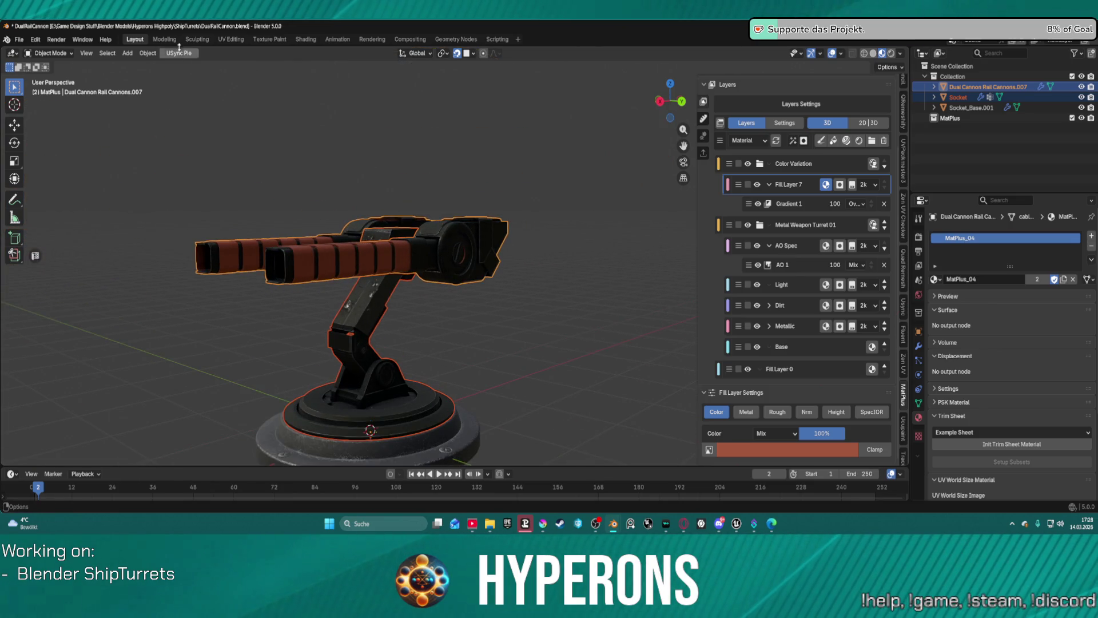
pyautogui.click(231, 39)
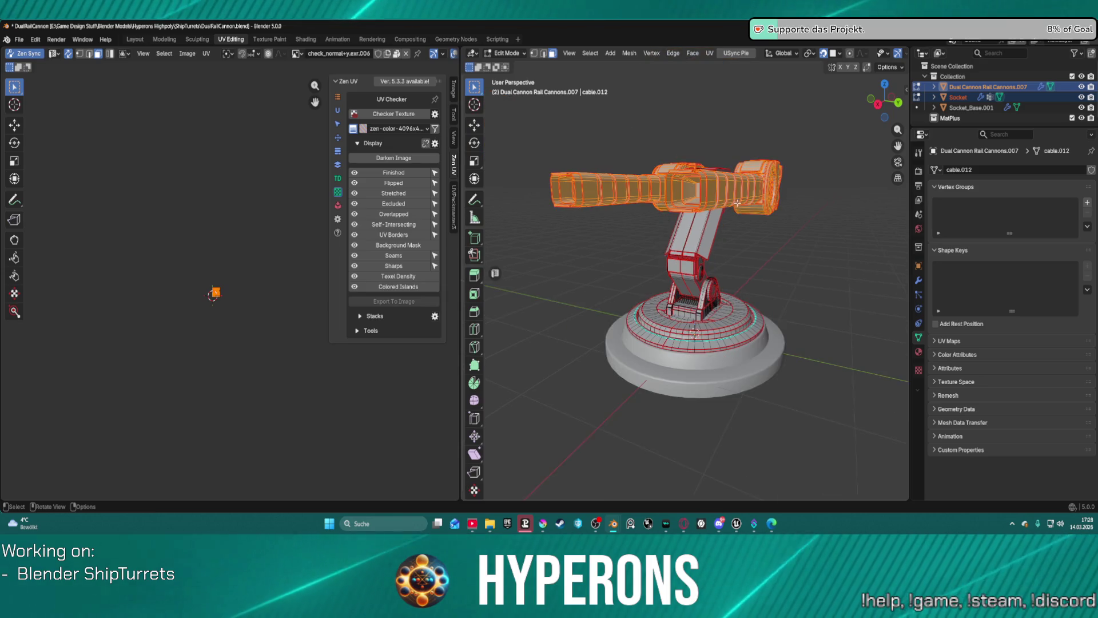
# Turn on the Zen UV Overlapped check and bring the UV layout into view
pyautogui.moveTo(686, 205); pyautogui.dragTo(601, 212, button='middle')
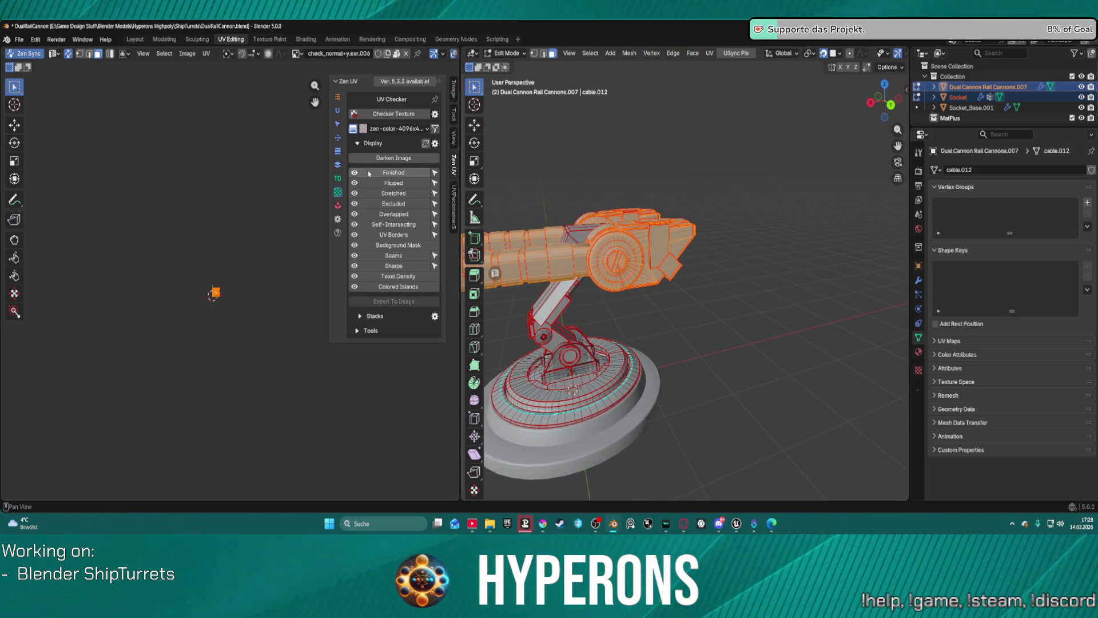
pyautogui.click(395, 214)
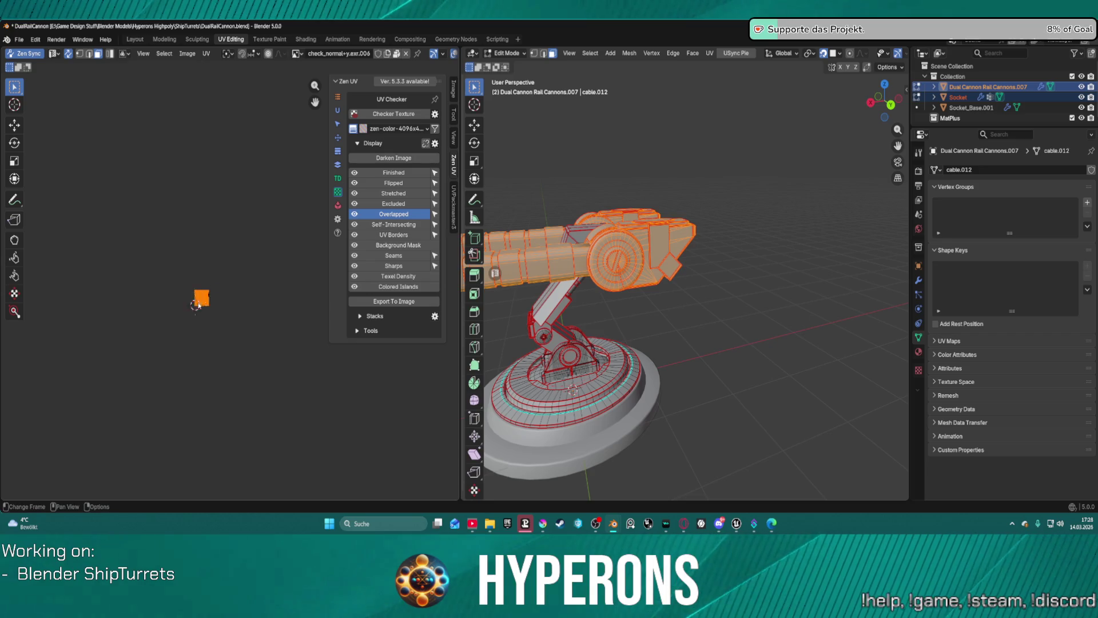
pyautogui.scroll(5, 163, 288)
pyautogui.moveTo(164, 288); pyautogui.dragTo(252, 217, button='middle')
pyautogui.scroll(6, 230, 153)
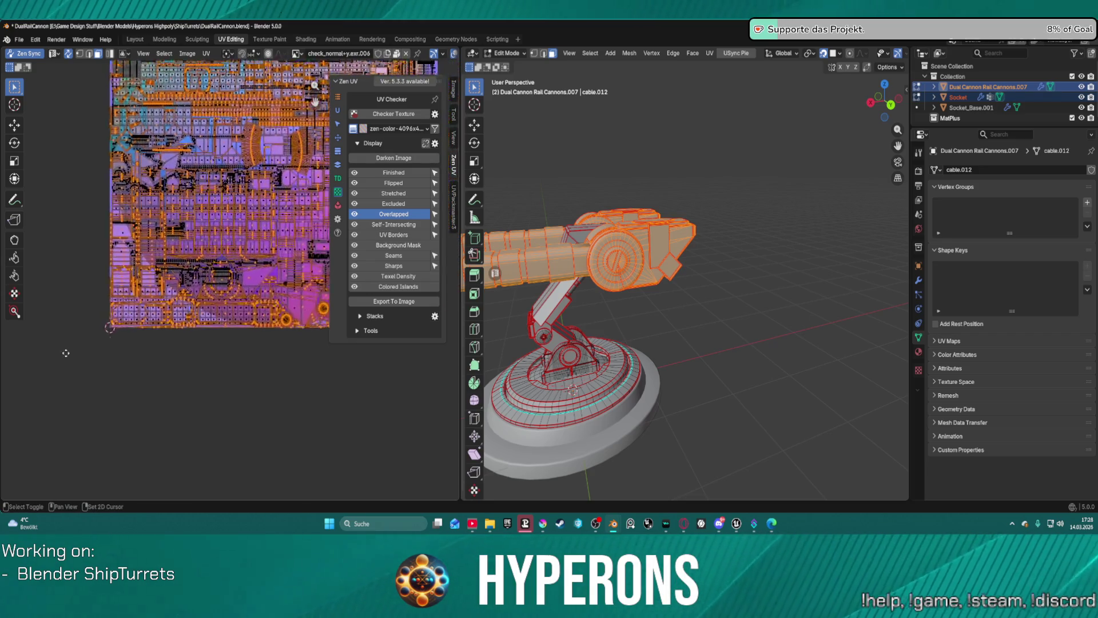
pyautogui.scroll(-5, 164, 307)
# Select all UVs, turn off Overlapped display, and return to the Layout workspace
pyautogui.press('a')
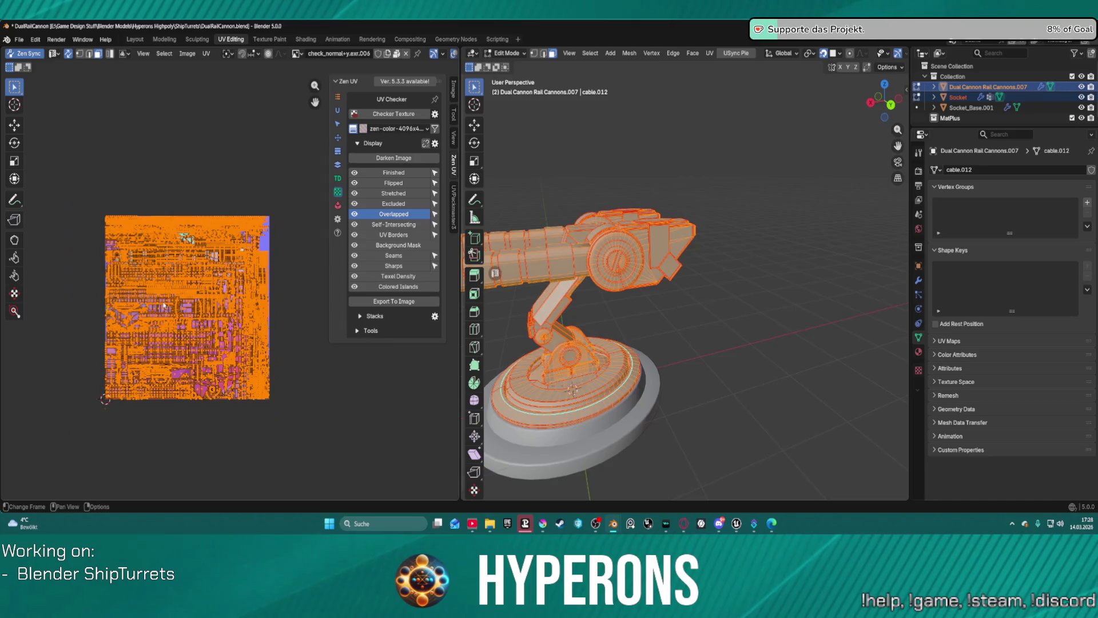
pyautogui.scroll(2, 159, 322)
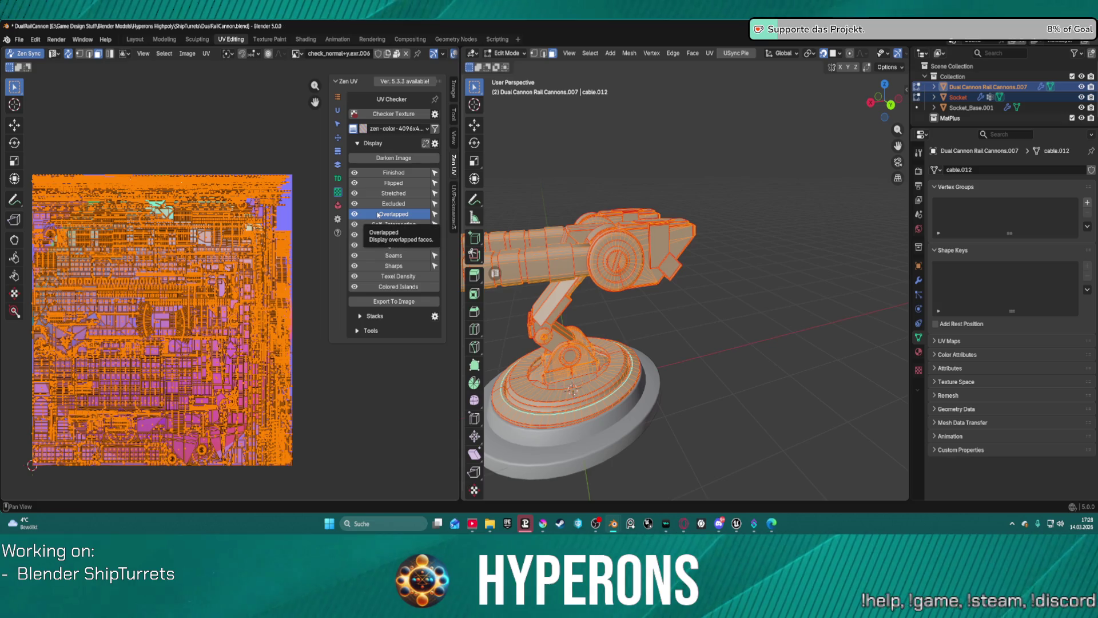
pyautogui.click(377, 214)
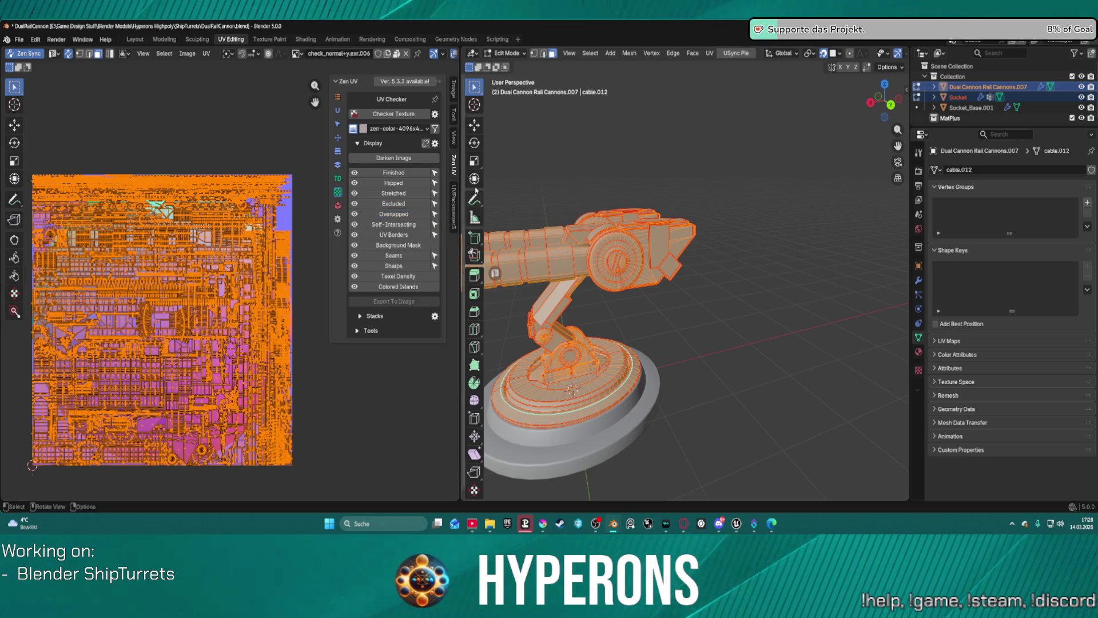
pyautogui.click(141, 39)
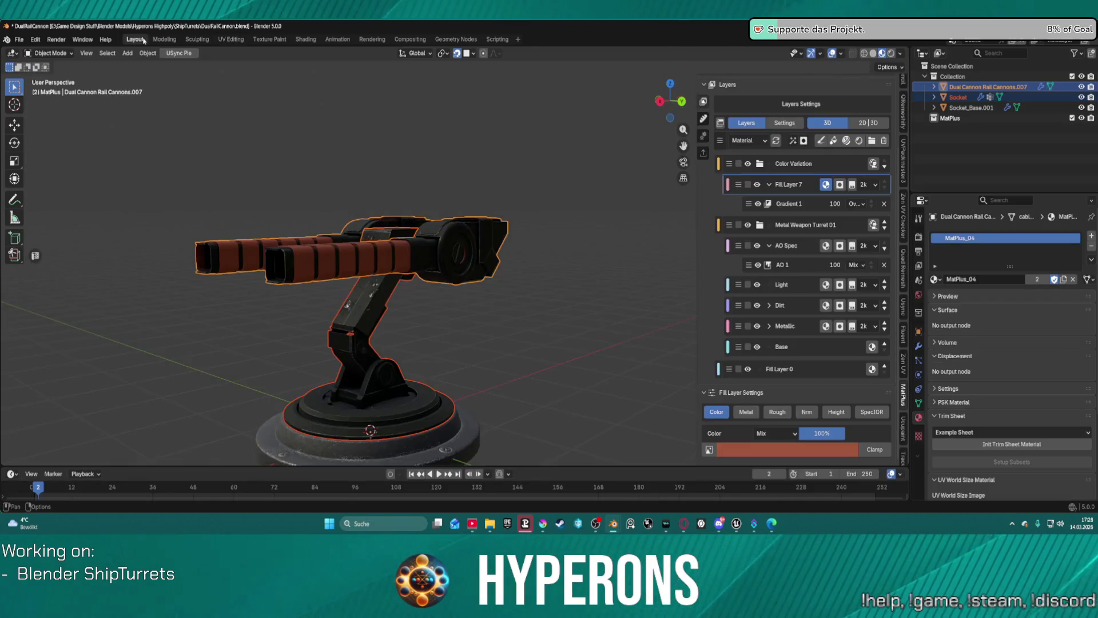
# Add a UV mask to Fill Layer 7 and select the new Mask UV 0
pyautogui.scroll(5, 487, 276)
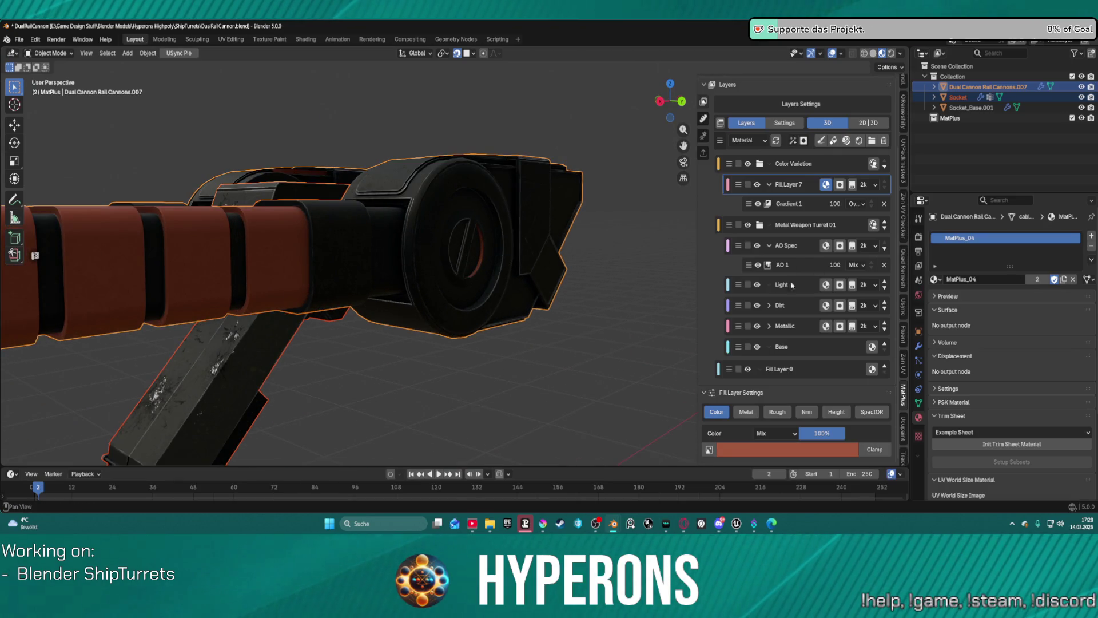
pyautogui.click(807, 203)
pyautogui.click(839, 185)
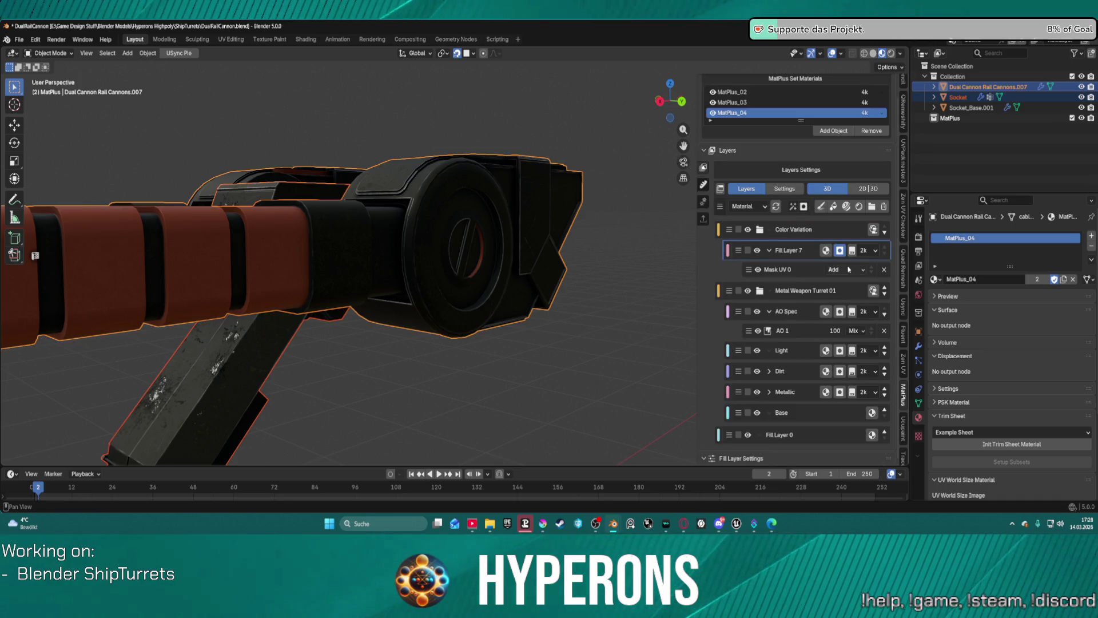
pyautogui.click(817, 275)
pyautogui.scroll(-5, 829, 309)
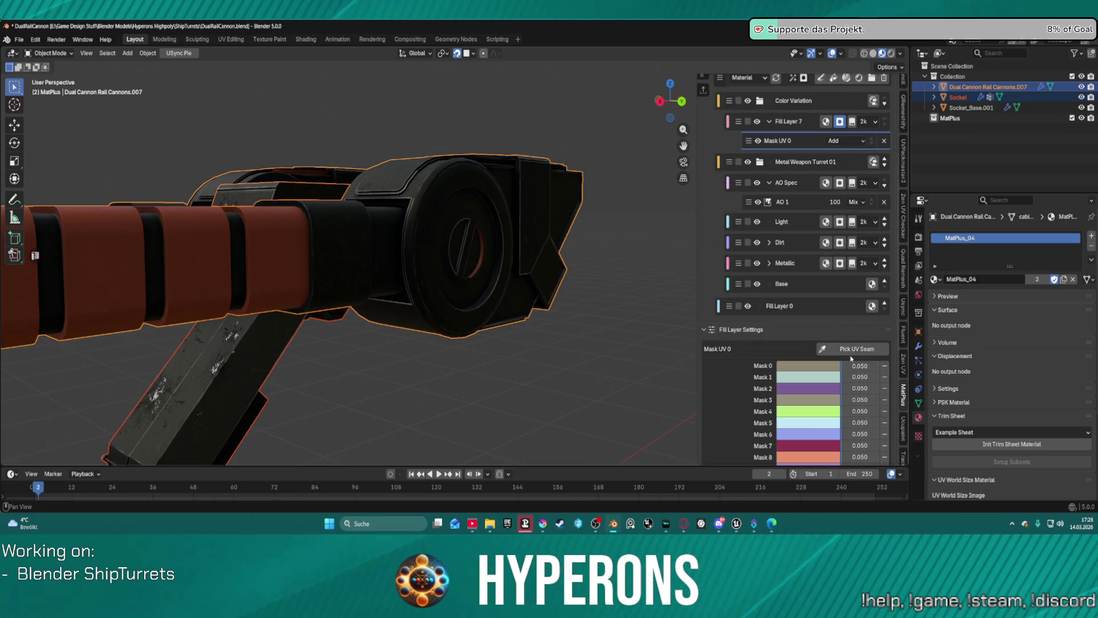
# Try Pick UV Seam on Mask UV 0, cancel it, and review the Mask 0–26 entries at 0.050
pyautogui.click(852, 347)
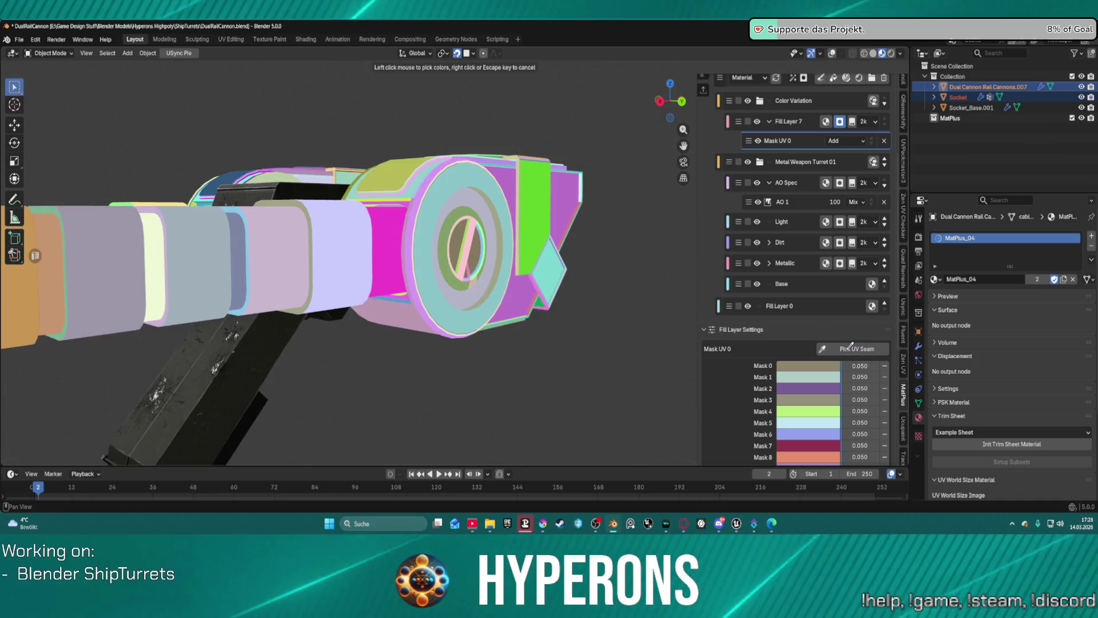
pyautogui.click(490, 253)
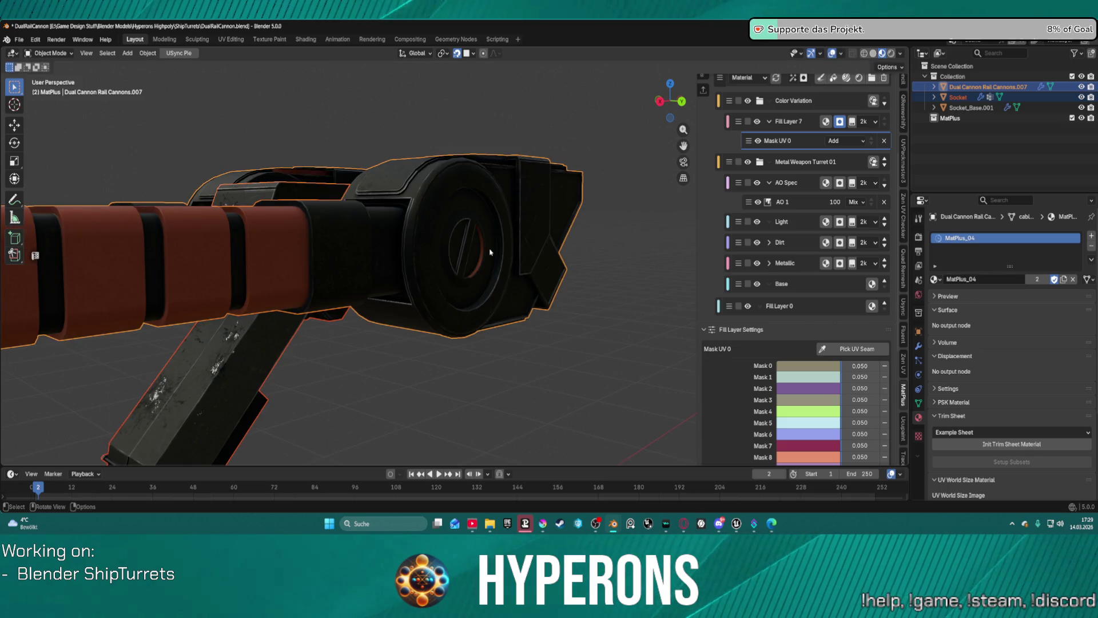
pyautogui.click(857, 348)
pyautogui.press('Escape')
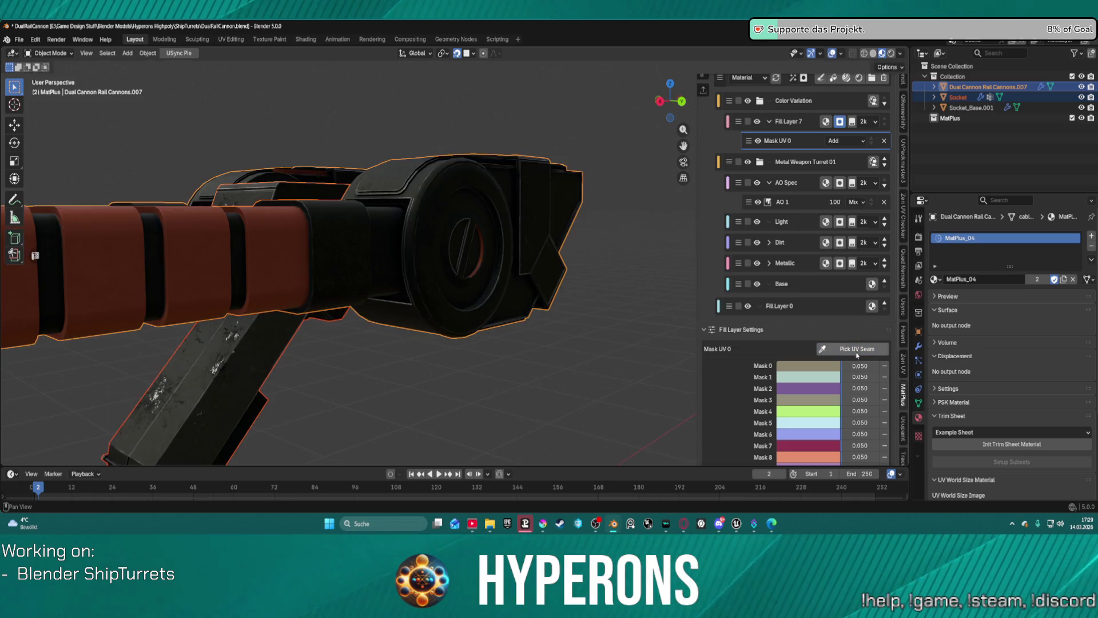
pyautogui.scroll(-1, 854, 433)
pyautogui.scroll(-6, 853, 433)
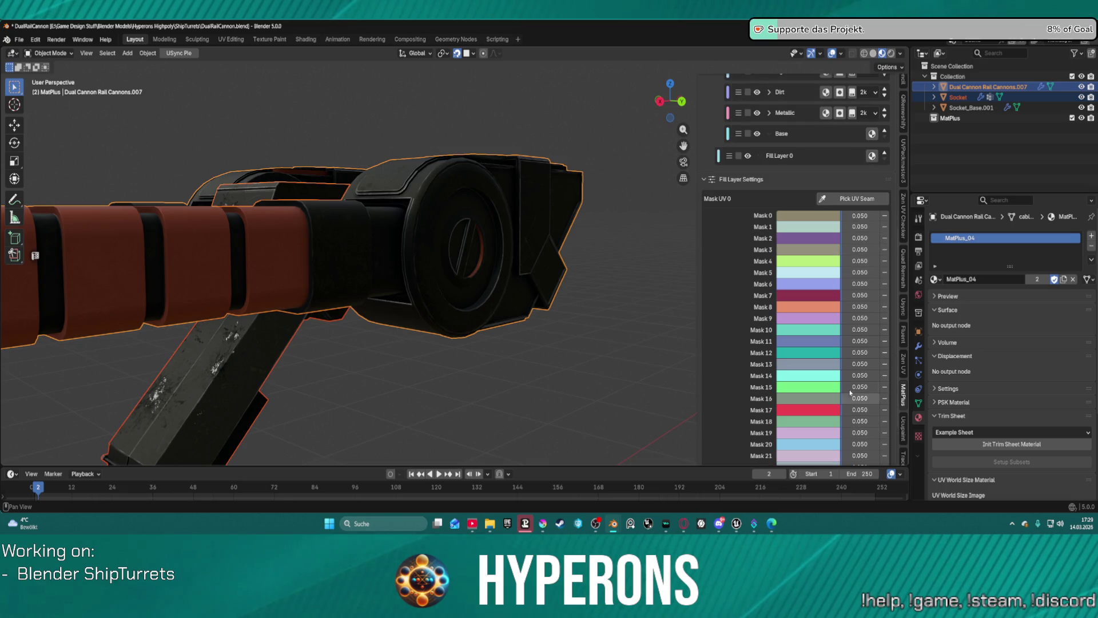
pyautogui.scroll(-3, 824, 366)
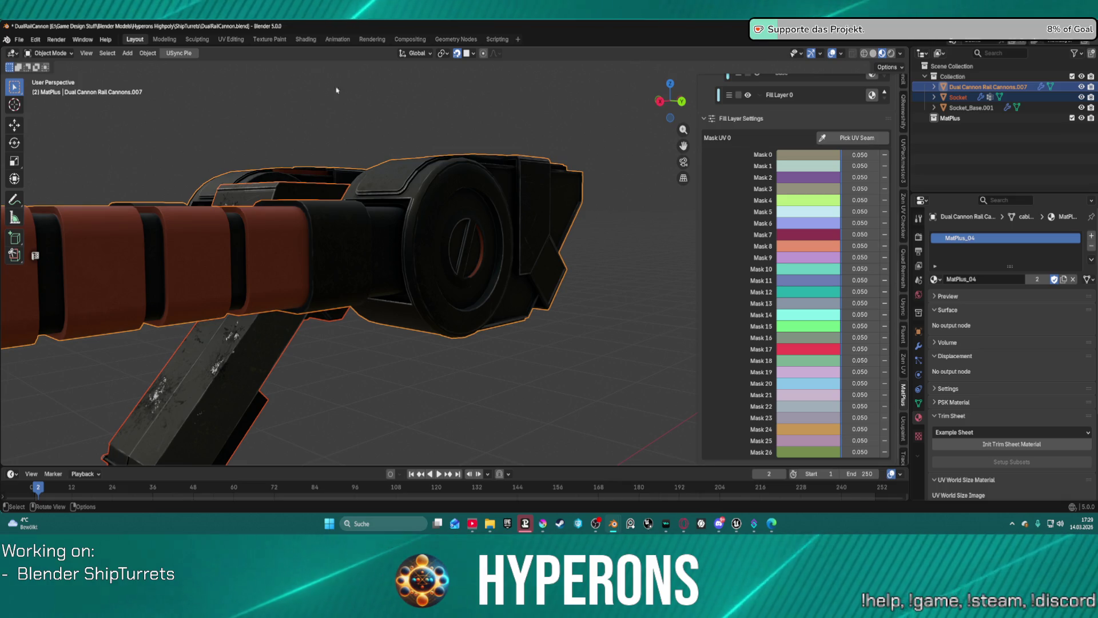
pyautogui.scroll(12, 790, 123)
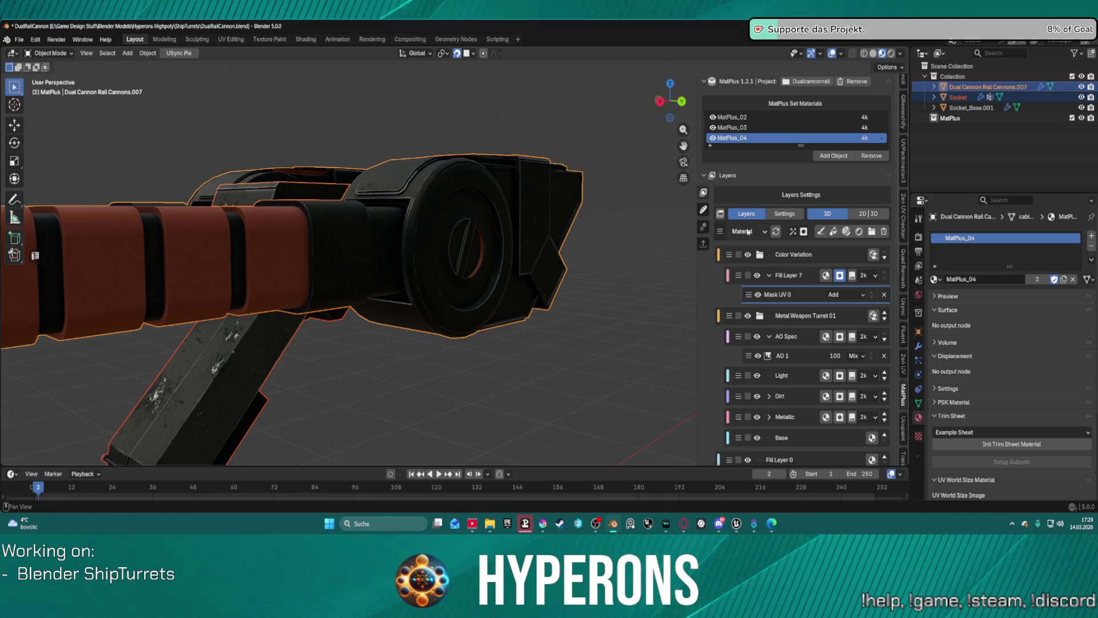
pyautogui.click(750, 234)
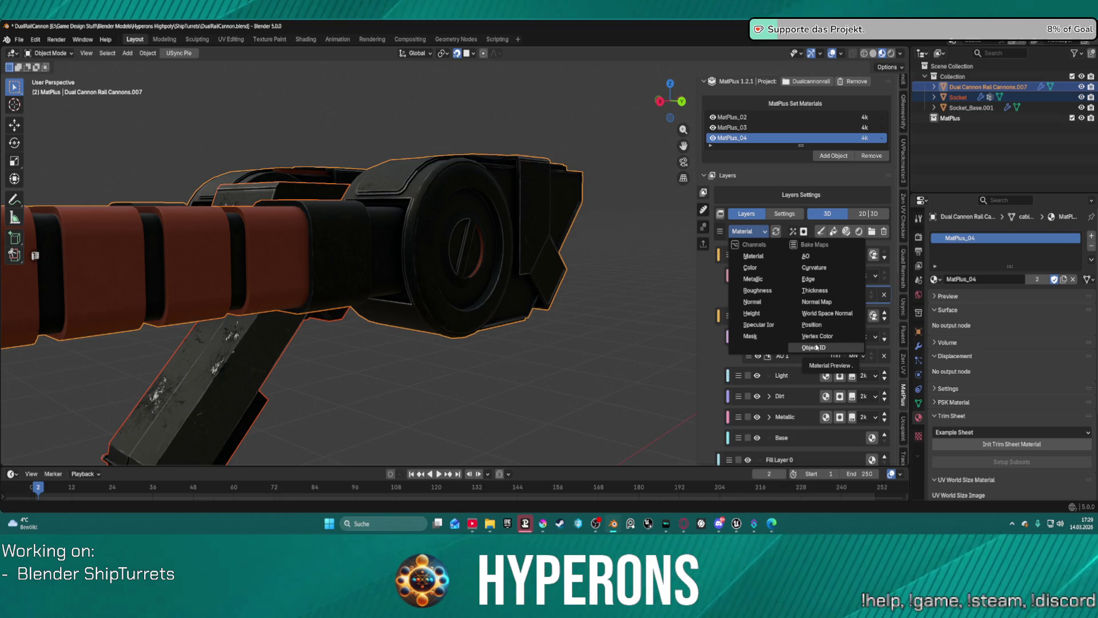
pyautogui.click(817, 348)
pyautogui.scroll(-3, 458, 344)
pyautogui.scroll(2, 475, 338)
pyautogui.scroll(-2, 492, 333)
pyautogui.scroll(1, 511, 328)
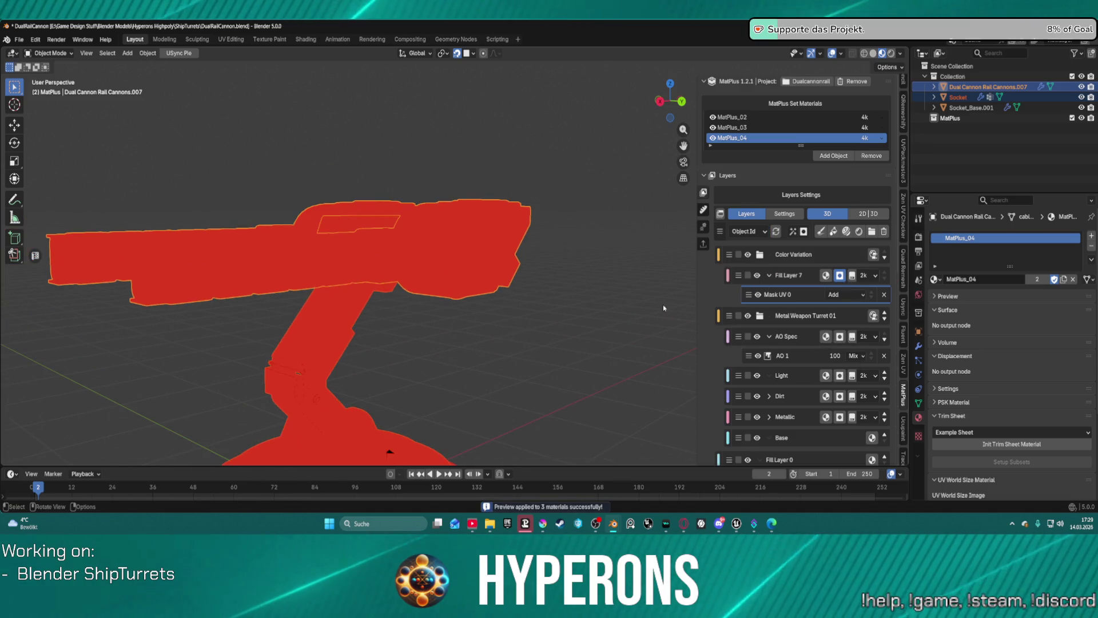
pyautogui.click(763, 233)
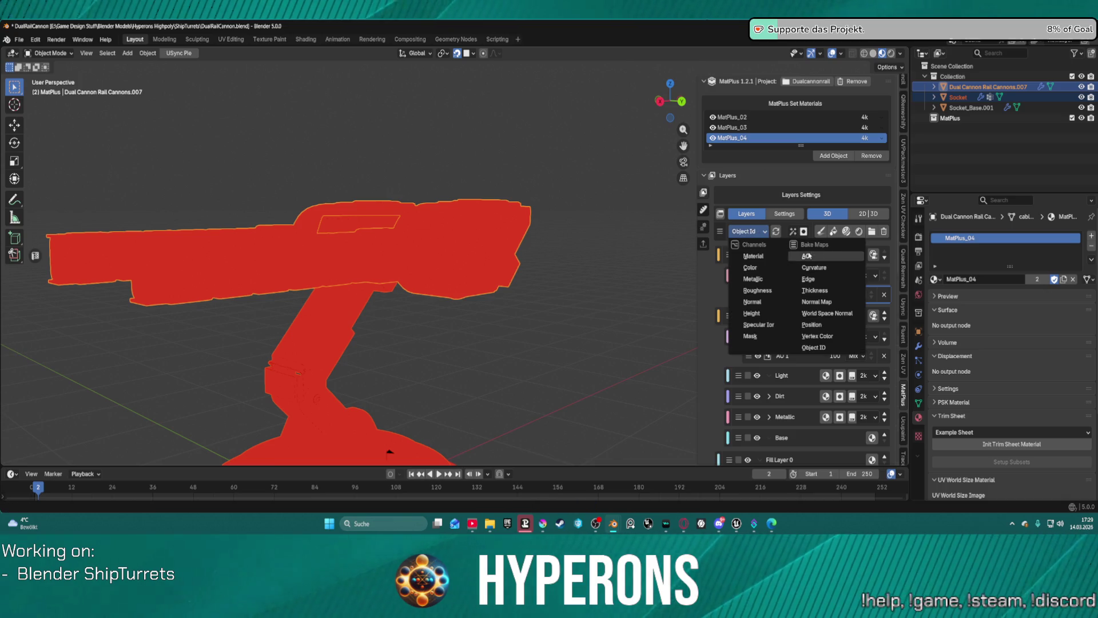
pyautogui.click(817, 336)
pyautogui.moveTo(453, 214)
pyautogui.mouseDown(button='middle')
pyautogui.moveTo(514, 263)
pyautogui.moveTo(588, 258)
pyautogui.moveTo(633, 216)
pyautogui.moveTo(599, 170)
pyautogui.moveTo(473, 191)
pyautogui.moveTo(429, 314)
pyautogui.moveTo(501, 328)
pyautogui.moveTo(474, 205)
pyautogui.mouseUp(button='middle')
pyautogui.click(759, 233)
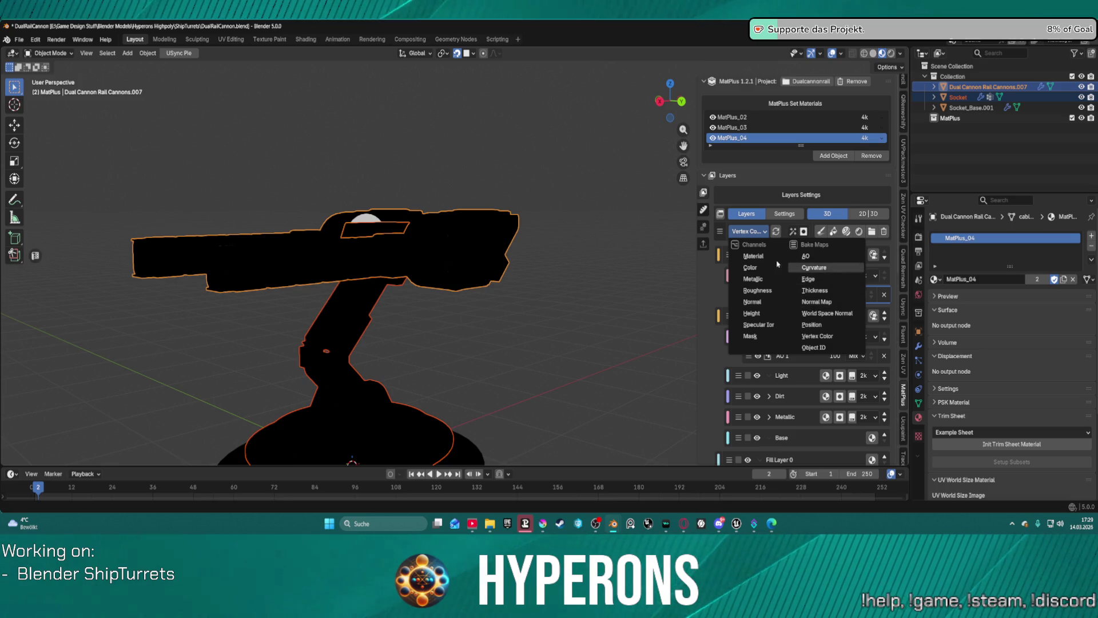
pyautogui.click(765, 231)
pyautogui.click(764, 231)
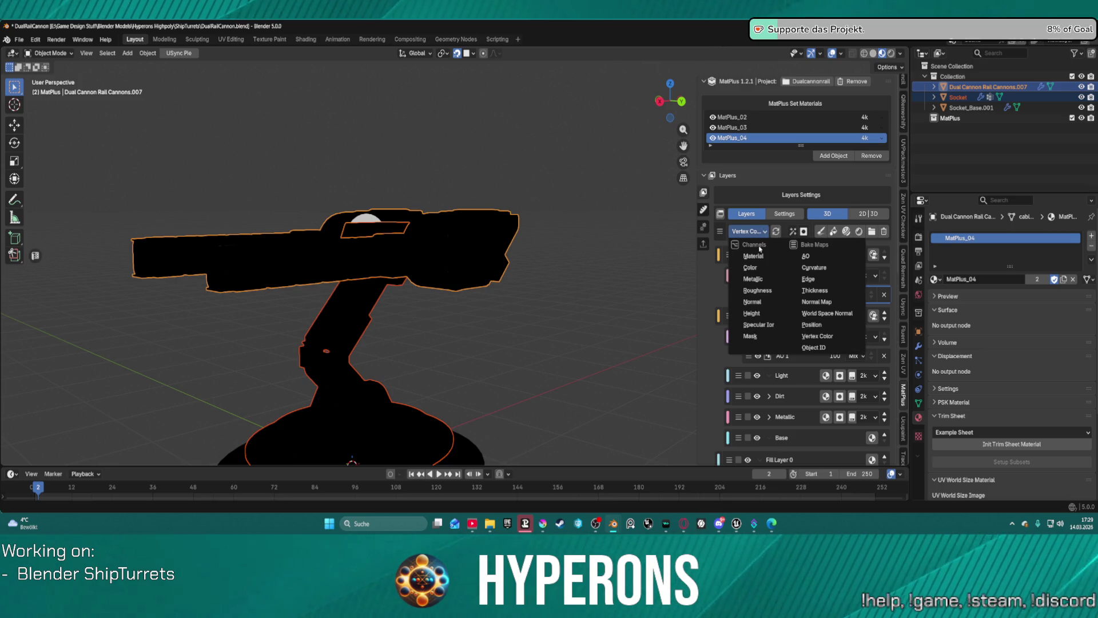
pyautogui.click(759, 257)
pyautogui.scroll(4, 673, 358)
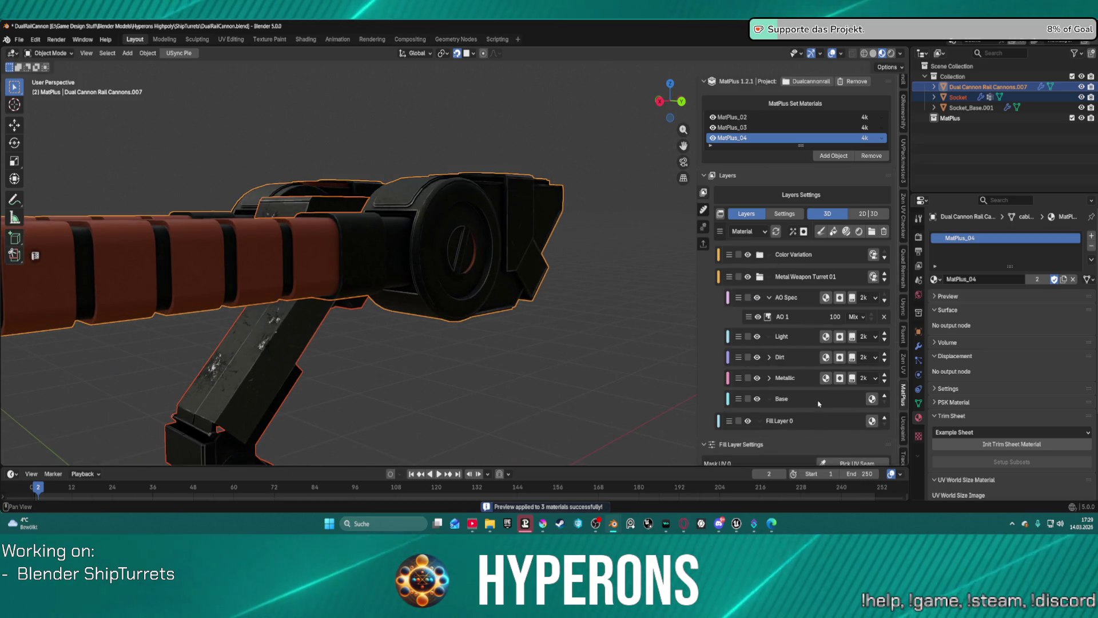
# Expand Color Variation, select Fill Layer 7's Mask UV 0, and preview the Mask channel
pyautogui.click(807, 320)
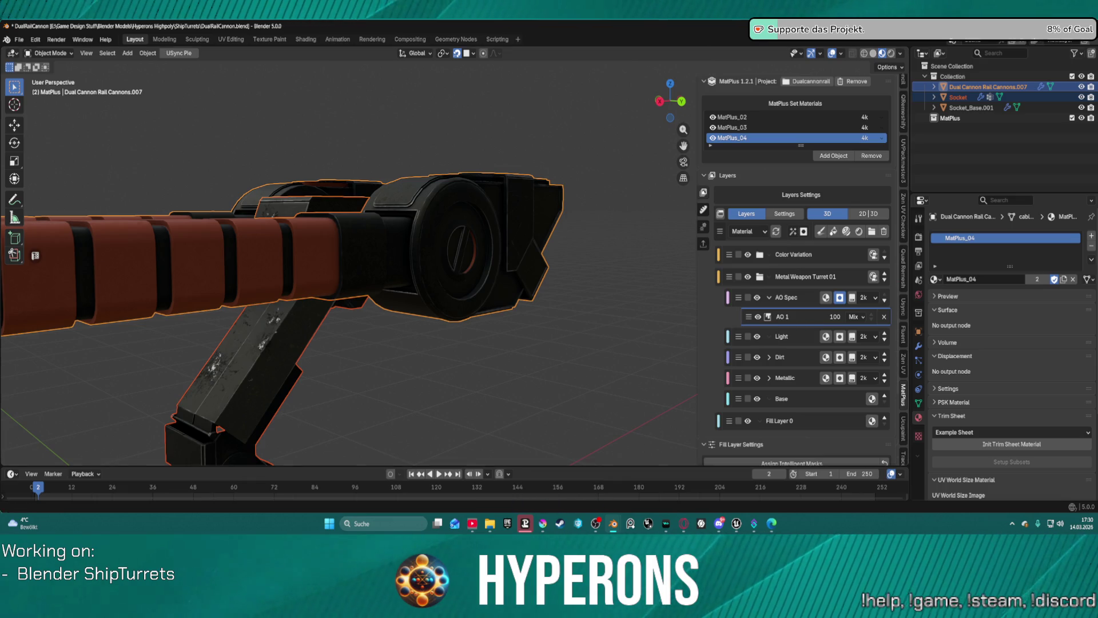
pyautogui.scroll(-3, 812, 351)
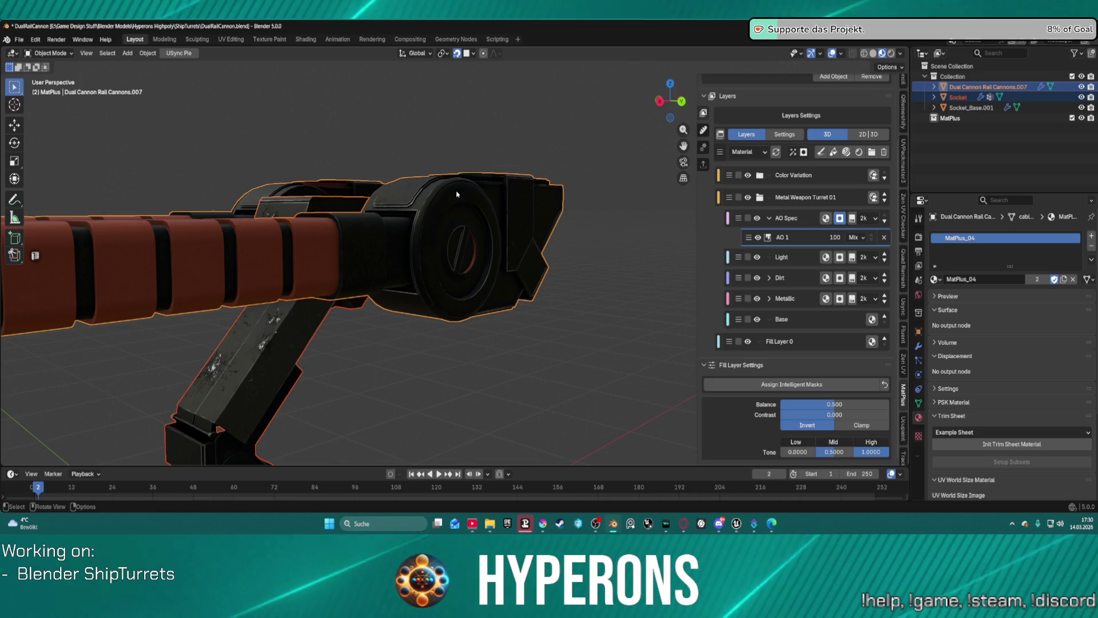
pyautogui.scroll(3, 776, 140)
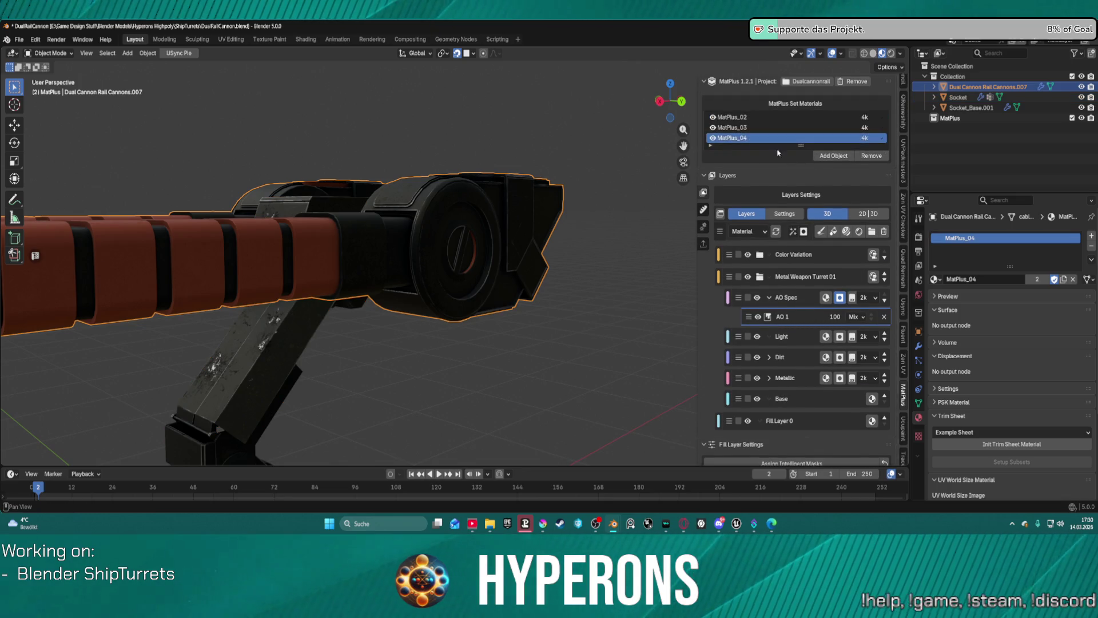
pyautogui.scroll(-2, 812, 247)
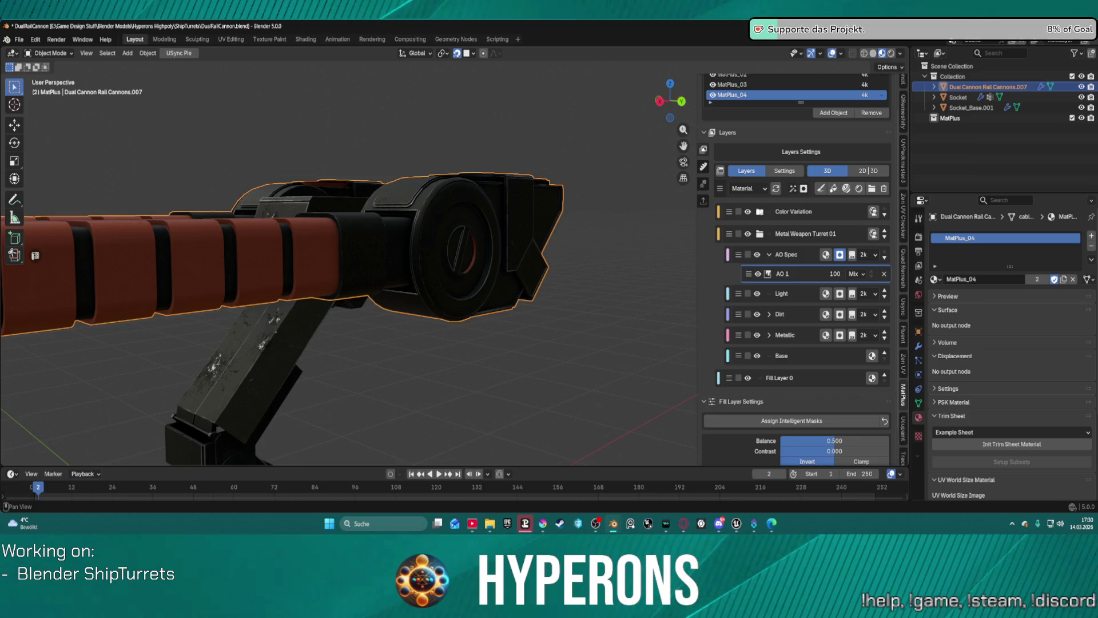
pyautogui.click(773, 212)
pyautogui.click(810, 253)
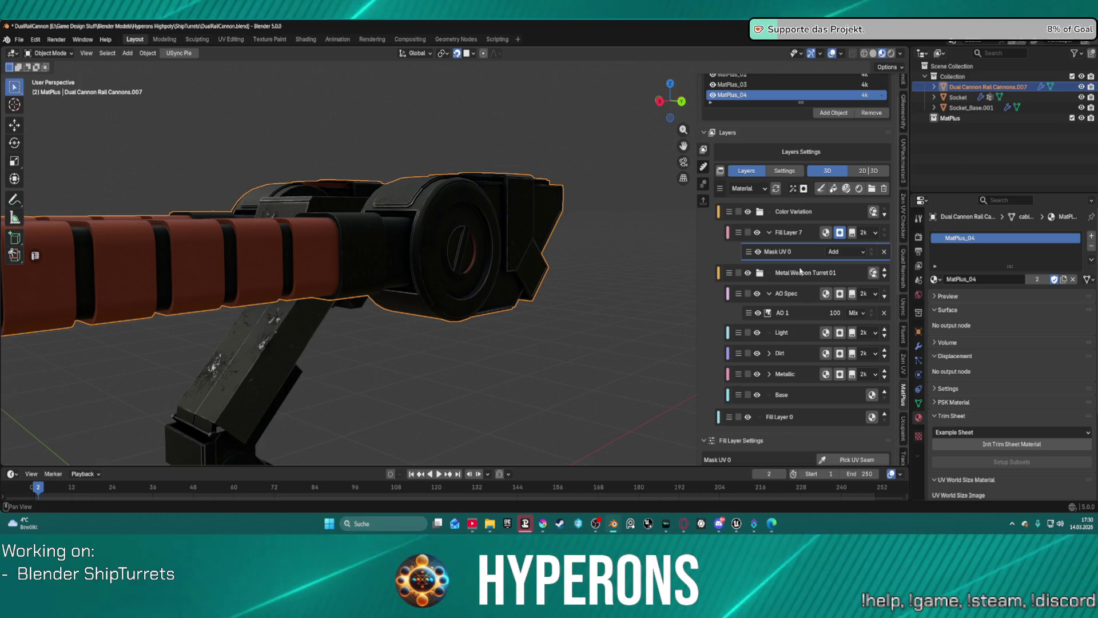
pyautogui.click(841, 233)
# Orbit and zoom around the turret to inspect the white barrel segments in the mask preview
pyautogui.moveTo(568, 303)
pyautogui.mouseDown(button='middle')
pyautogui.moveTo(583, 278)
pyautogui.moveTo(555, 323)
pyautogui.mouseUp(button='middle')
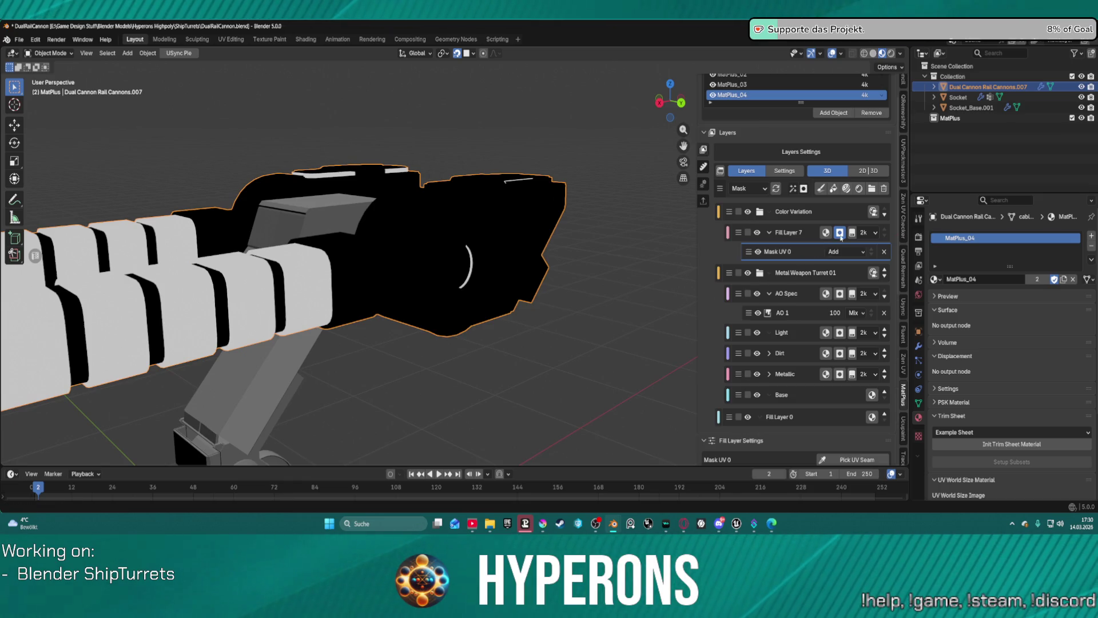
pyautogui.scroll(-3, 422, 309)
pyautogui.scroll(3, 421, 309)
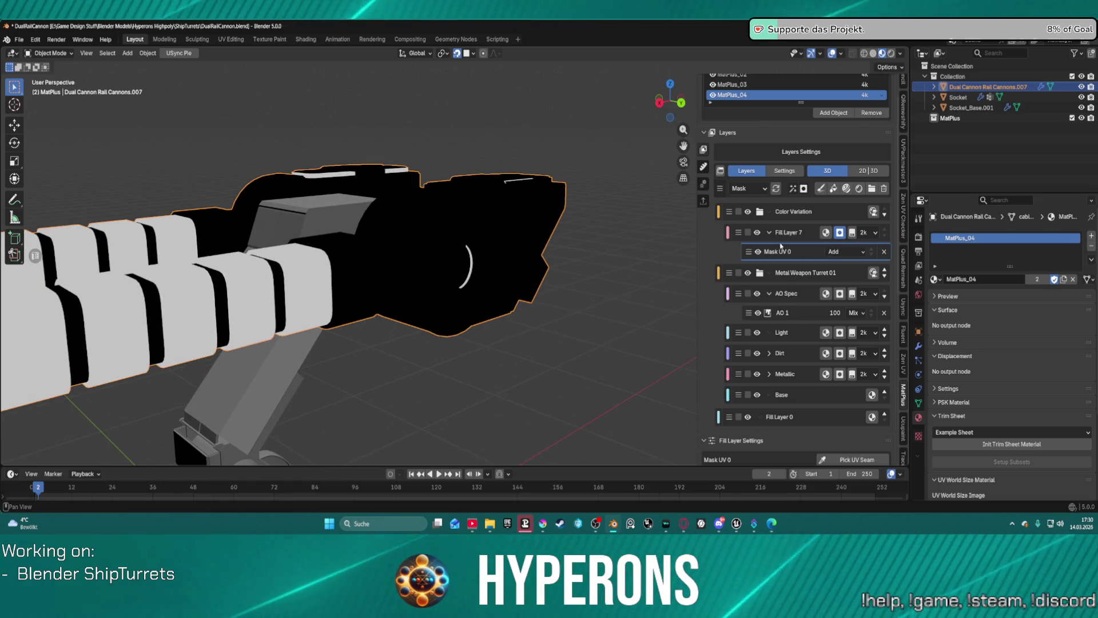
pyautogui.scroll(-2, 800, 382)
pyautogui.scroll(-3, 801, 378)
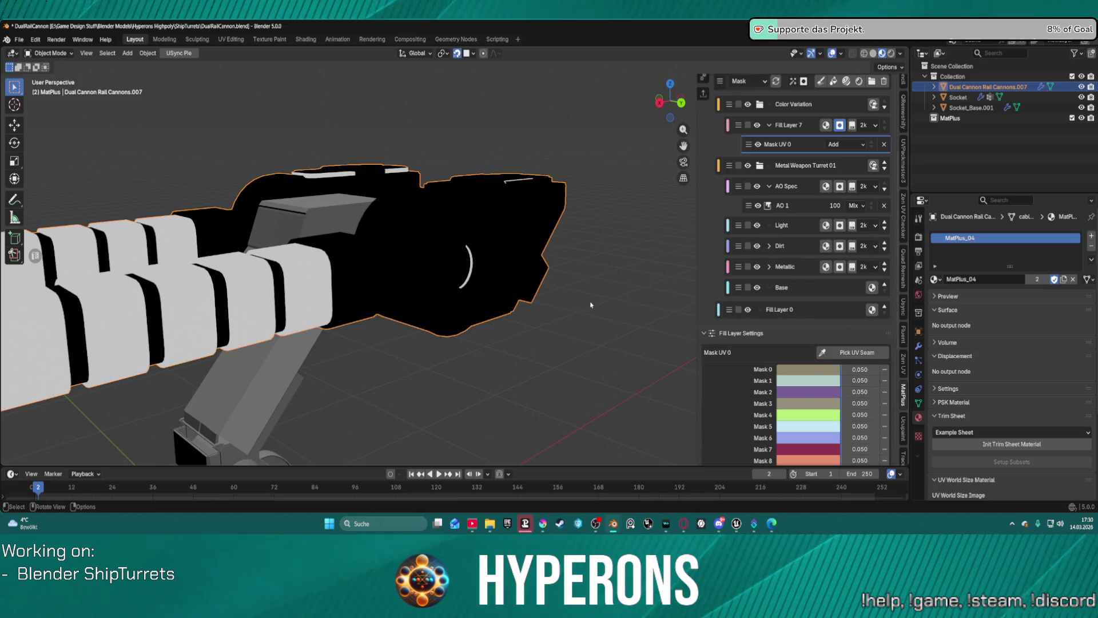
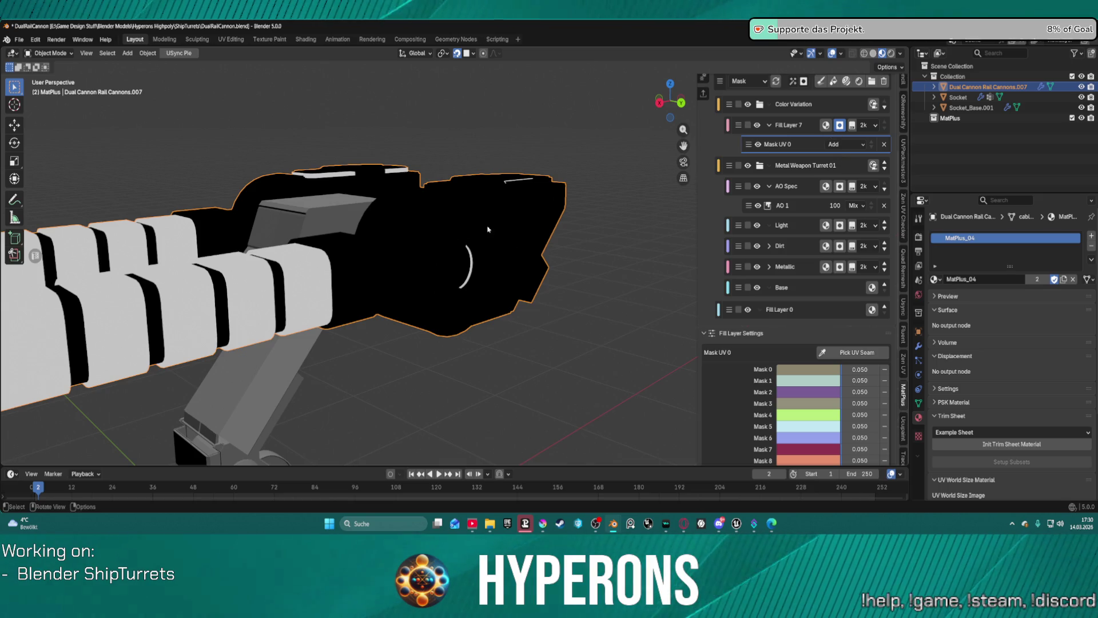
# Cycle the turret preview through Material, the AO 1 mask and the Mask UV 0 mask
pyautogui.moveTo(800, 275); pyautogui.dragTo(800, 318, button='middle')
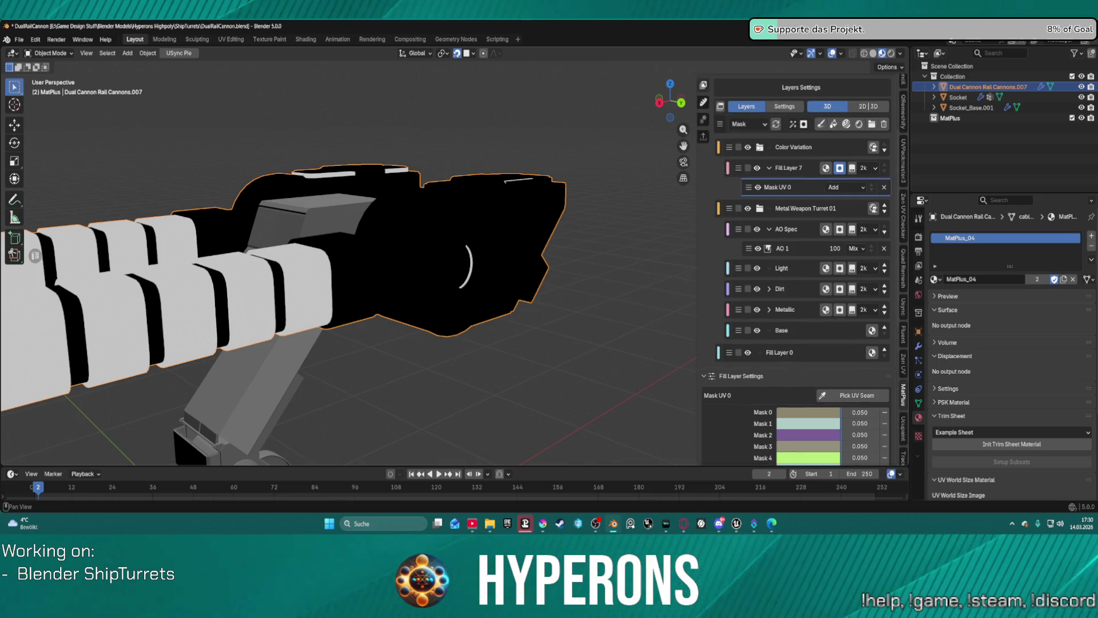
pyautogui.click(742, 127)
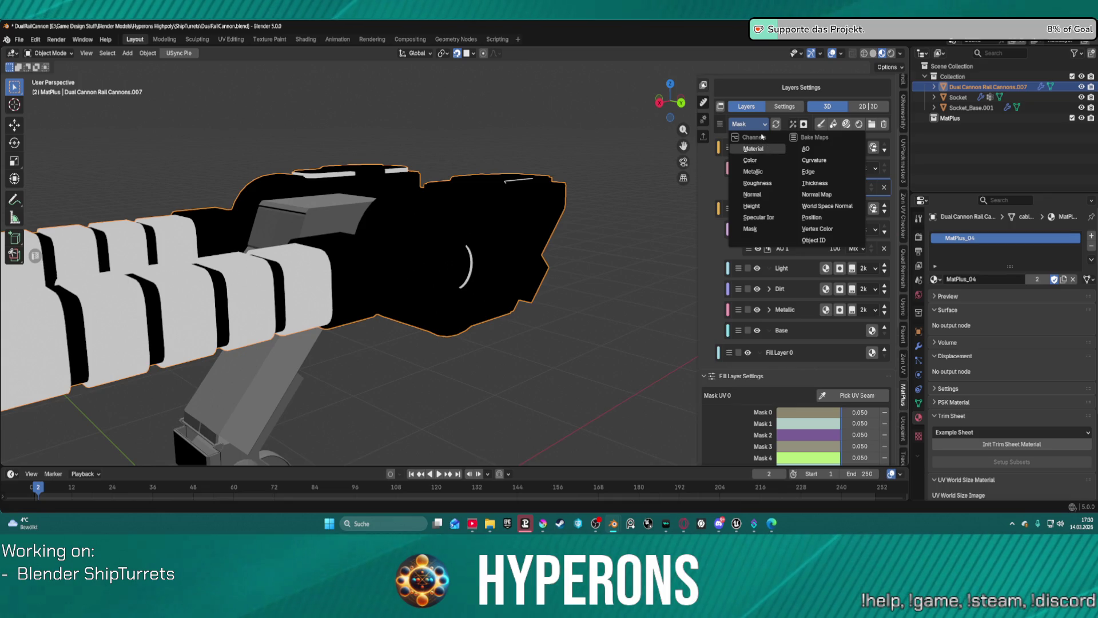
pyautogui.click(763, 147)
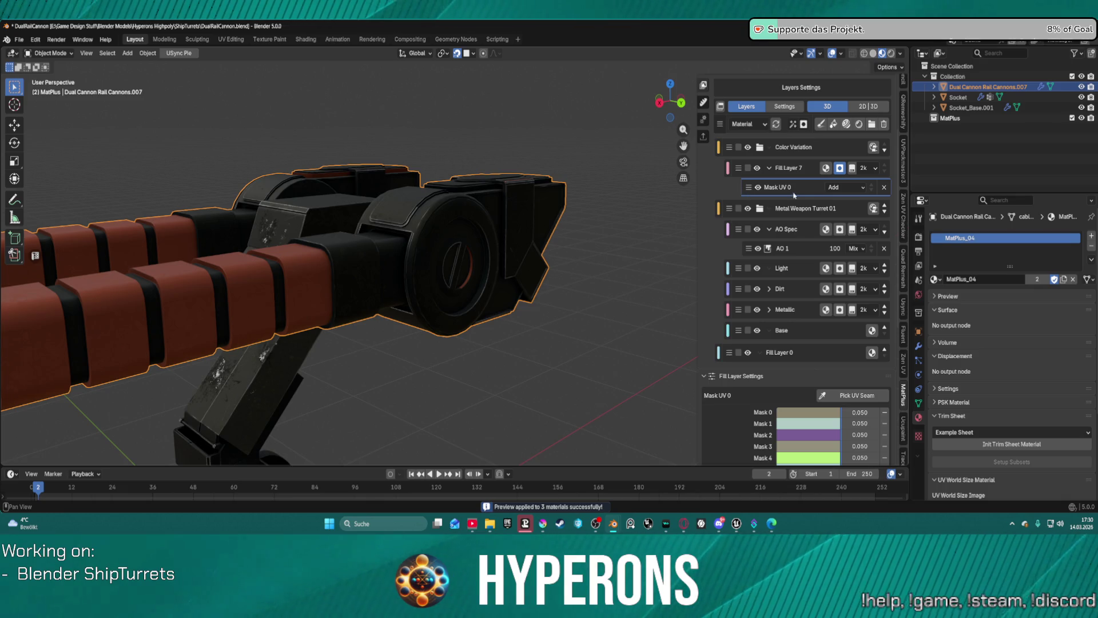
pyautogui.click(825, 251)
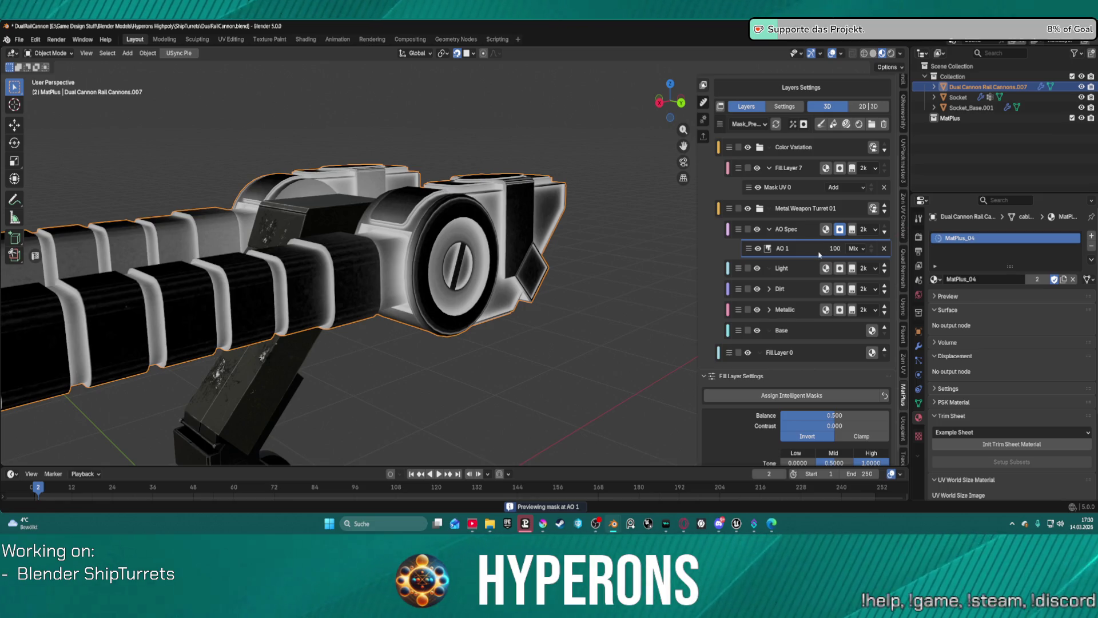
pyautogui.click(803, 189)
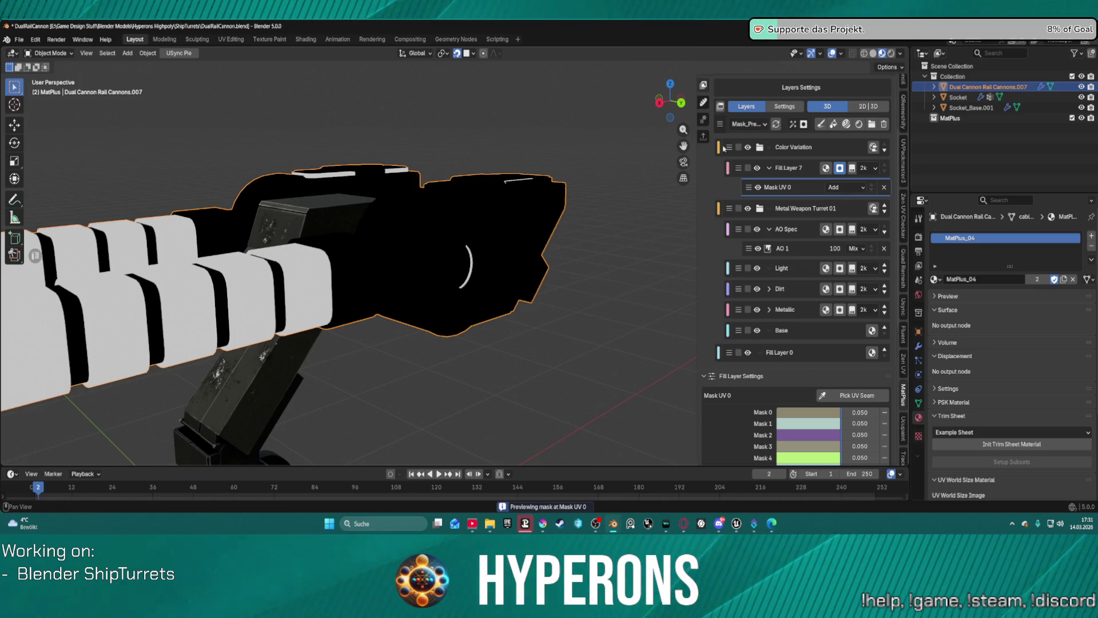
# Check Mask UV 0's blending modes, preview its mask again, then restore the full Material view
pyautogui.scroll(1, 719, 150)
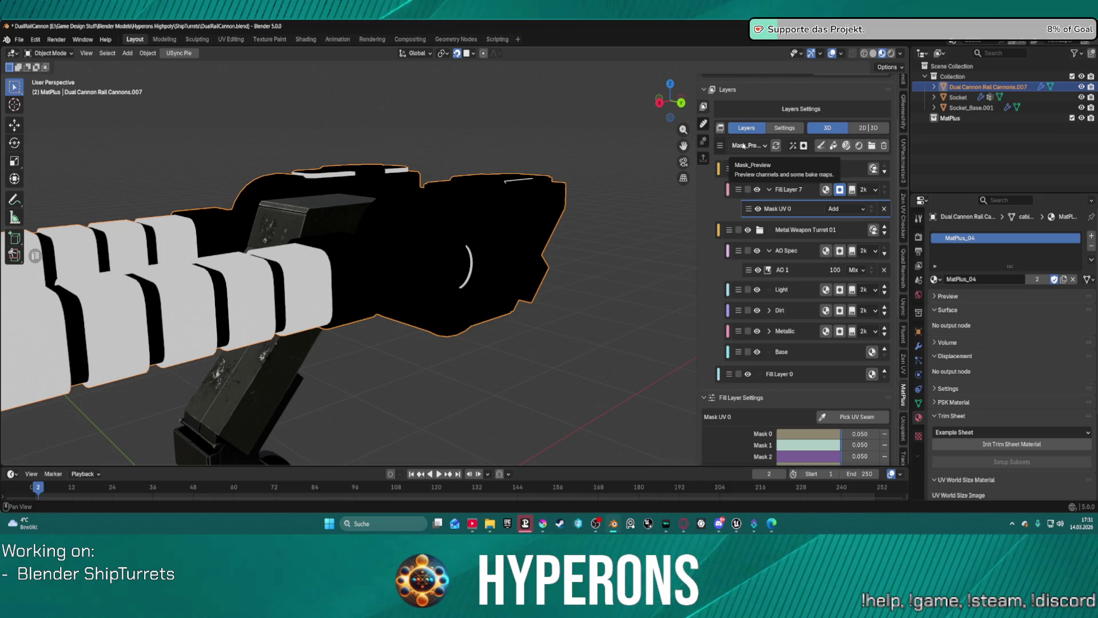
pyautogui.click(744, 146)
pyautogui.click(759, 170)
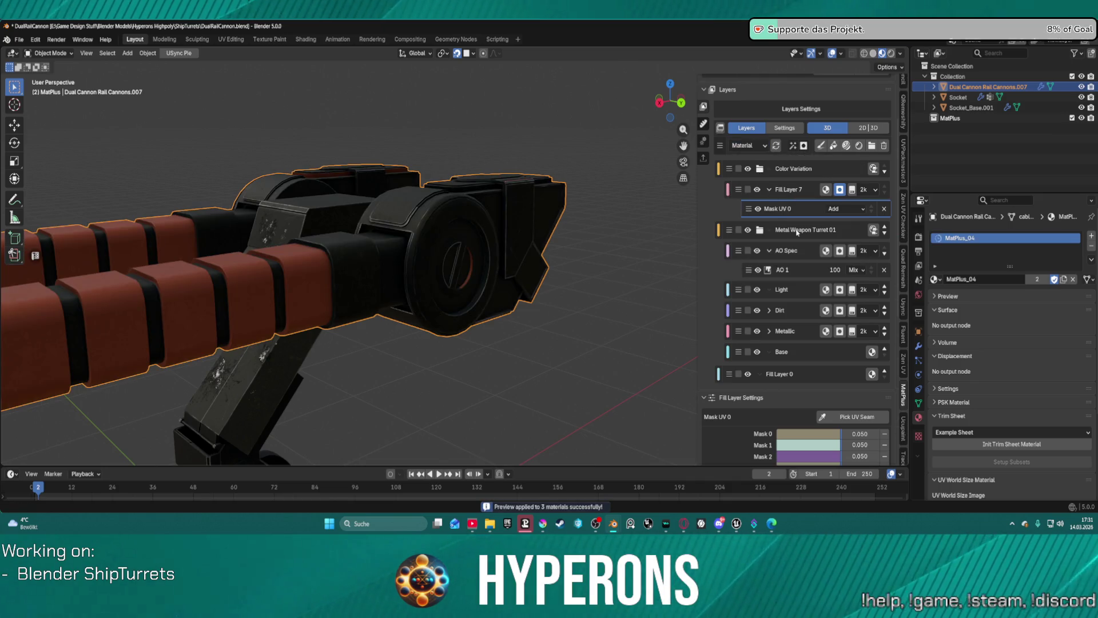
pyautogui.click(849, 211)
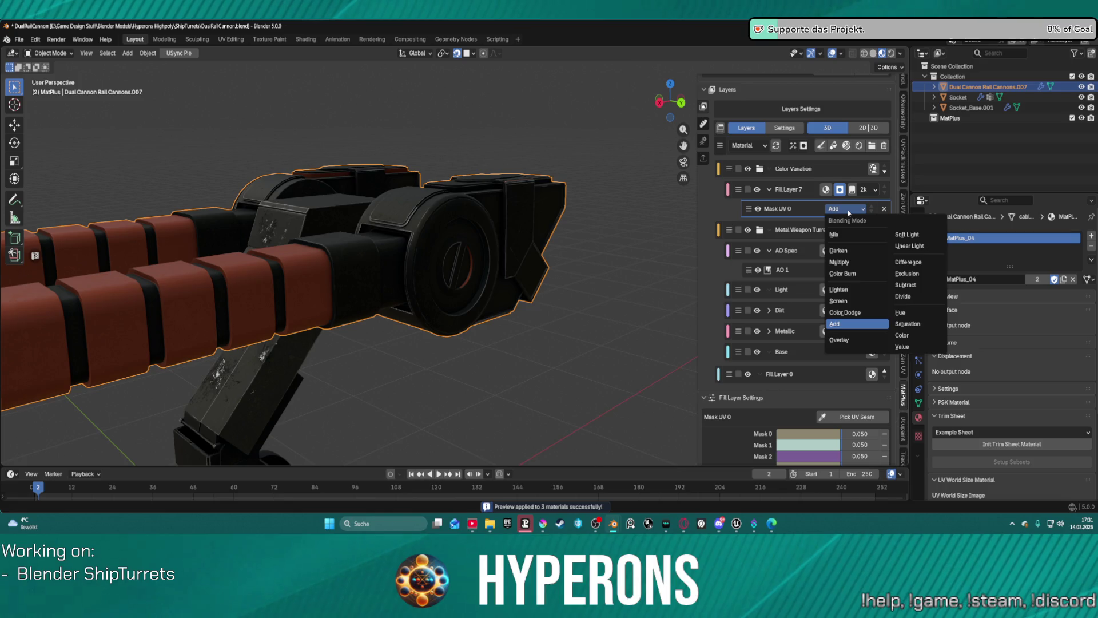
pyautogui.click(768, 210)
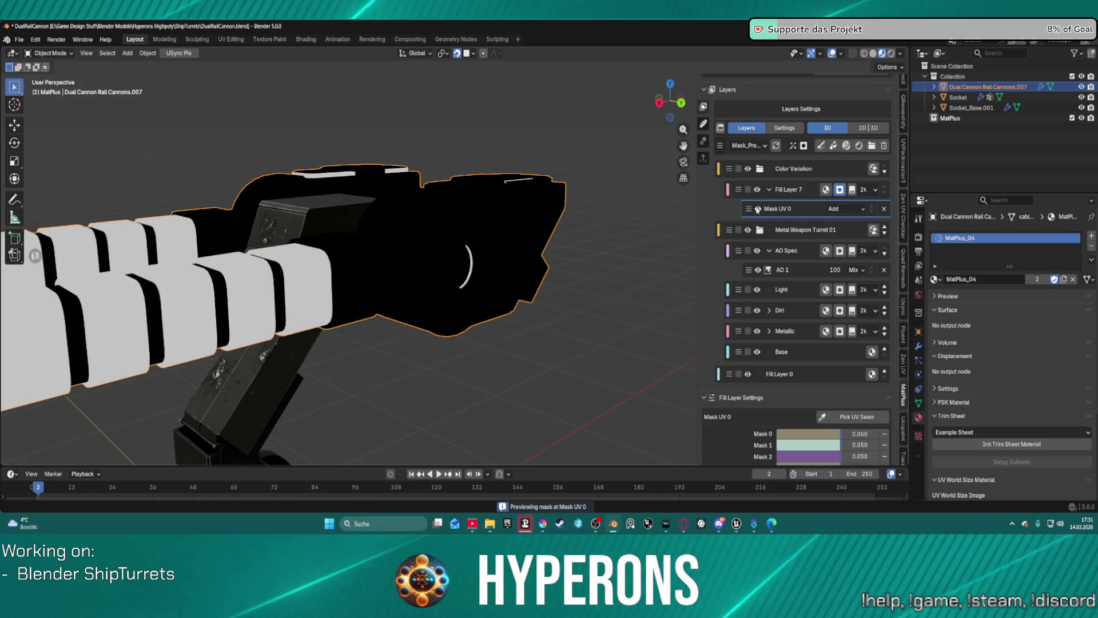
pyautogui.click(777, 209)
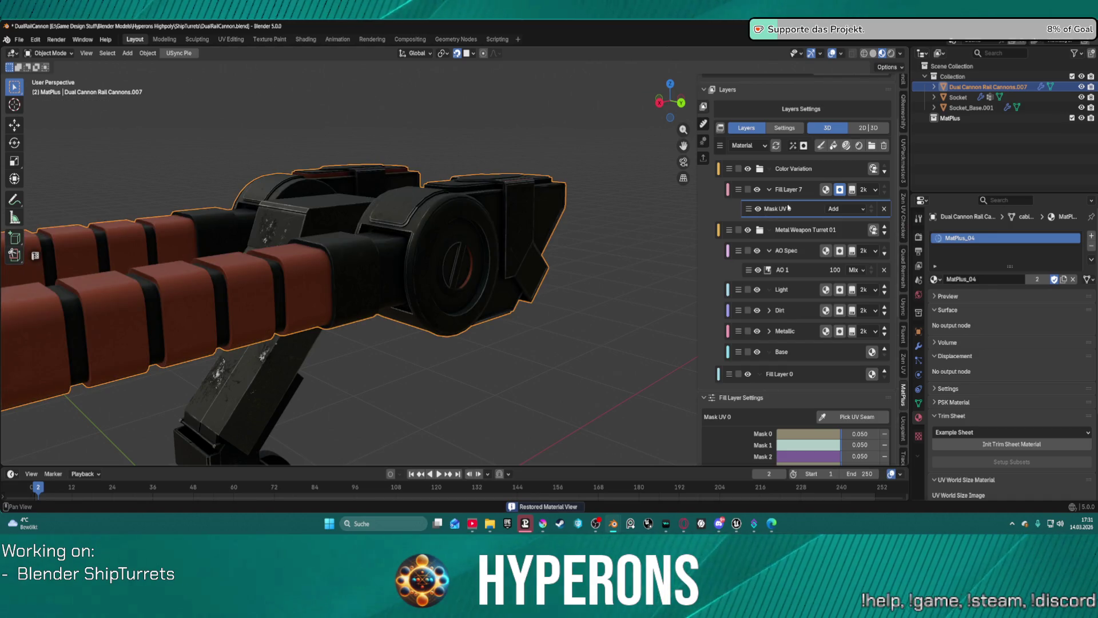
pyautogui.scroll(-12, 828, 354)
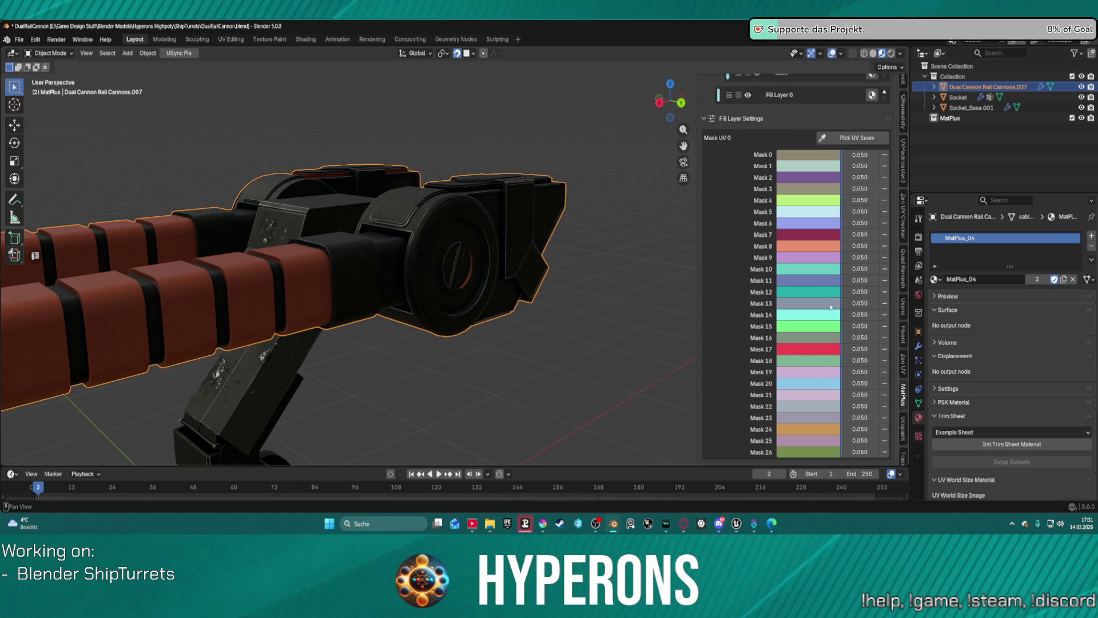
# Pick a UV island into Mask UV 0, delete the unwanted Mask 21, then pick a barrel island
pyautogui.click(861, 137)
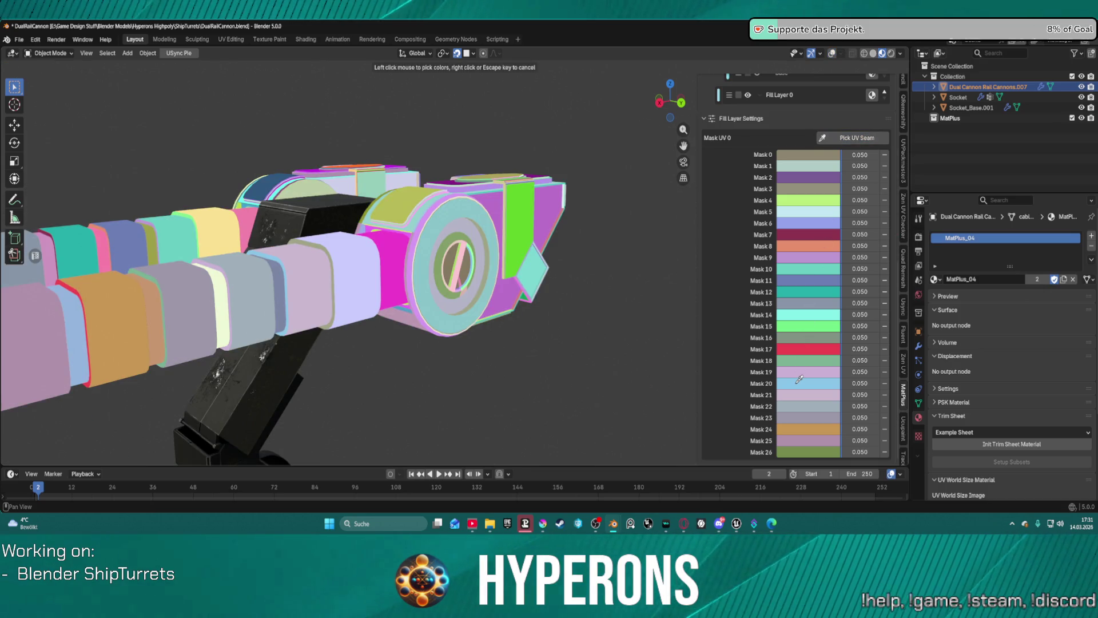
pyautogui.click(827, 359)
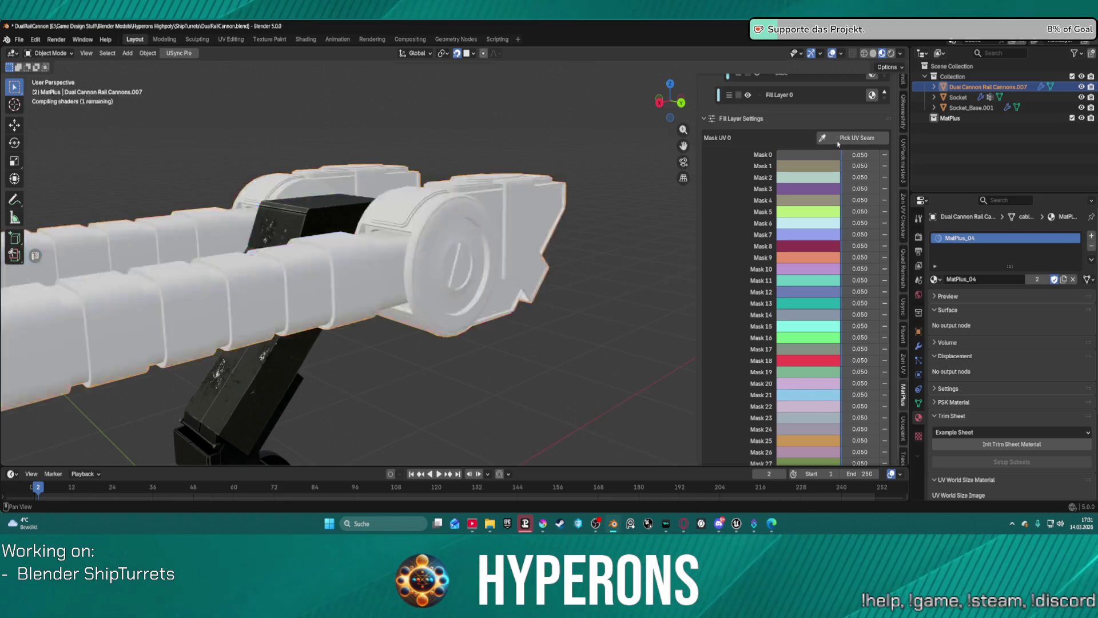
pyautogui.click(885, 395)
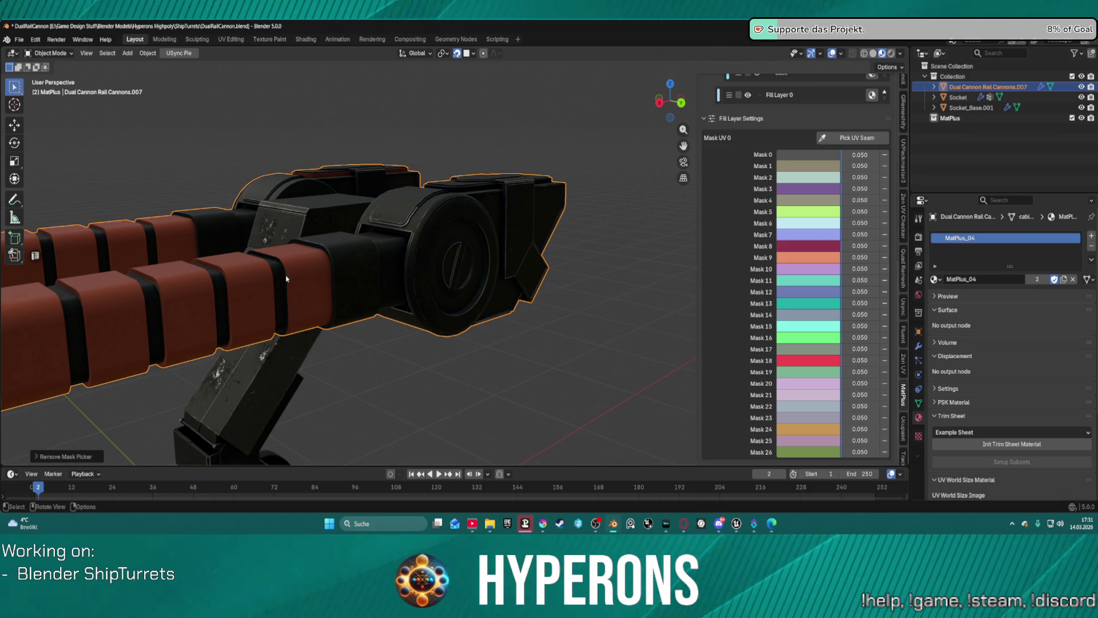
pyautogui.click(858, 137)
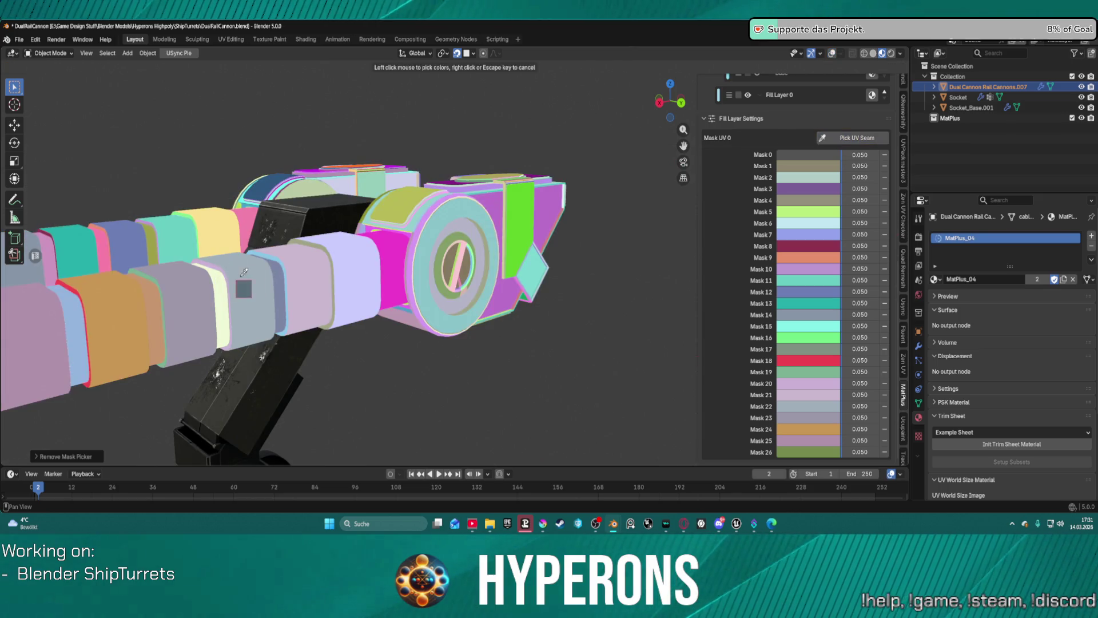
pyautogui.click(285, 275)
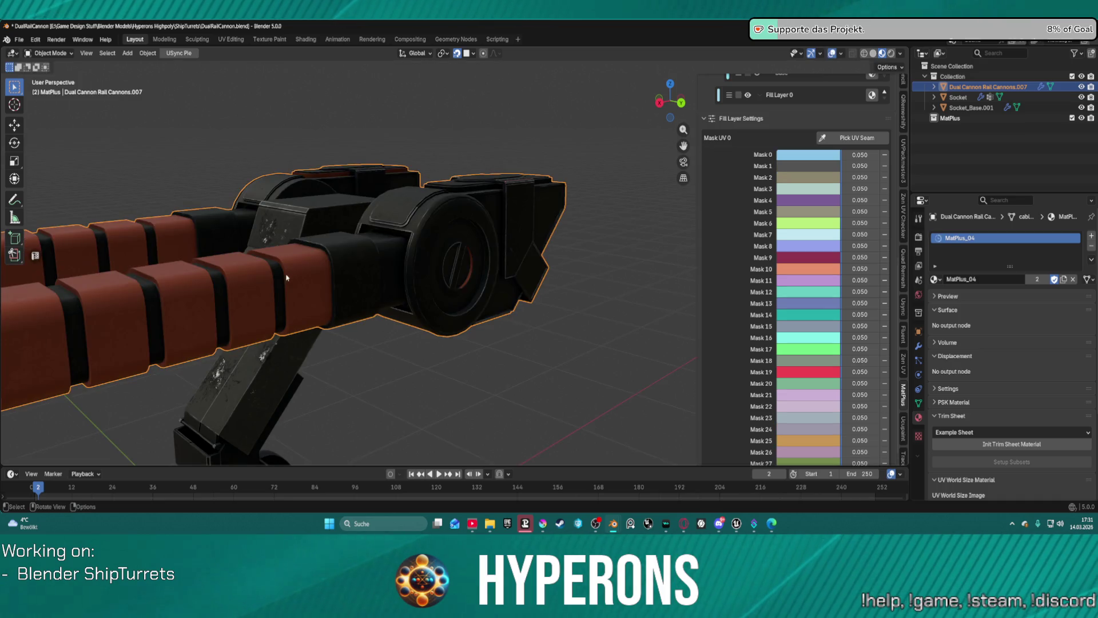
pyautogui.moveTo(332, 333)
pyautogui.mouseDown(button='middle')
pyautogui.moveTo(502, 314)
pyautogui.moveTo(665, 327)
pyautogui.moveTo(352, 326)
pyautogui.moveTo(430, 320)
pyautogui.mouseUp(button='middle')
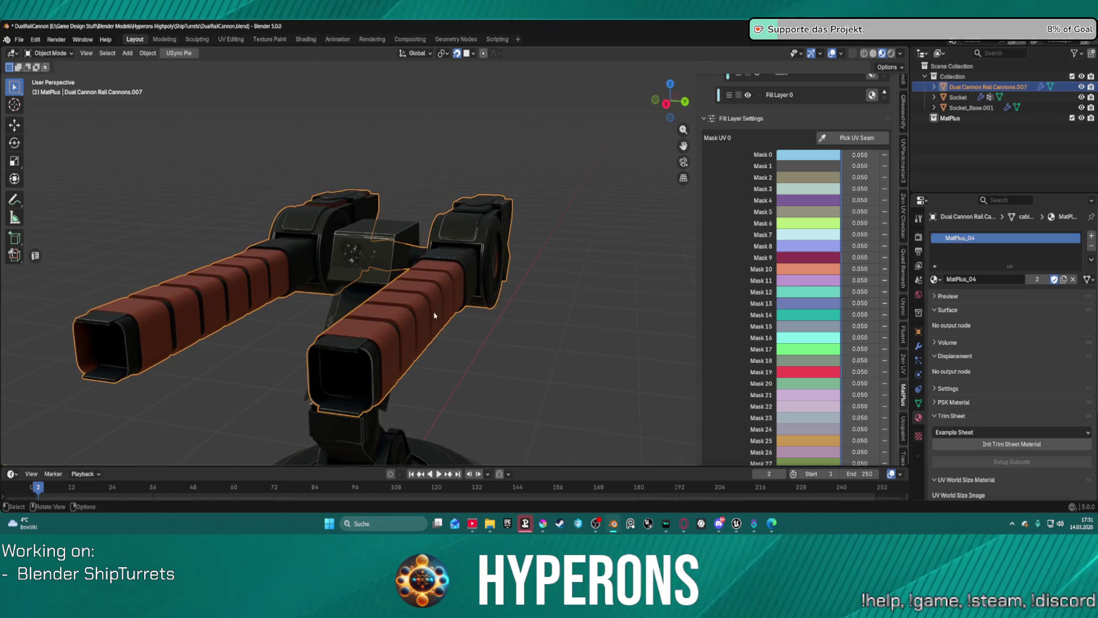
pyautogui.moveTo(465, 287)
pyautogui.mouseDown(button='middle')
pyautogui.moveTo(507, 307)
pyautogui.moveTo(363, 292)
pyautogui.moveTo(350, 234)
pyautogui.mouseUp(button='middle')
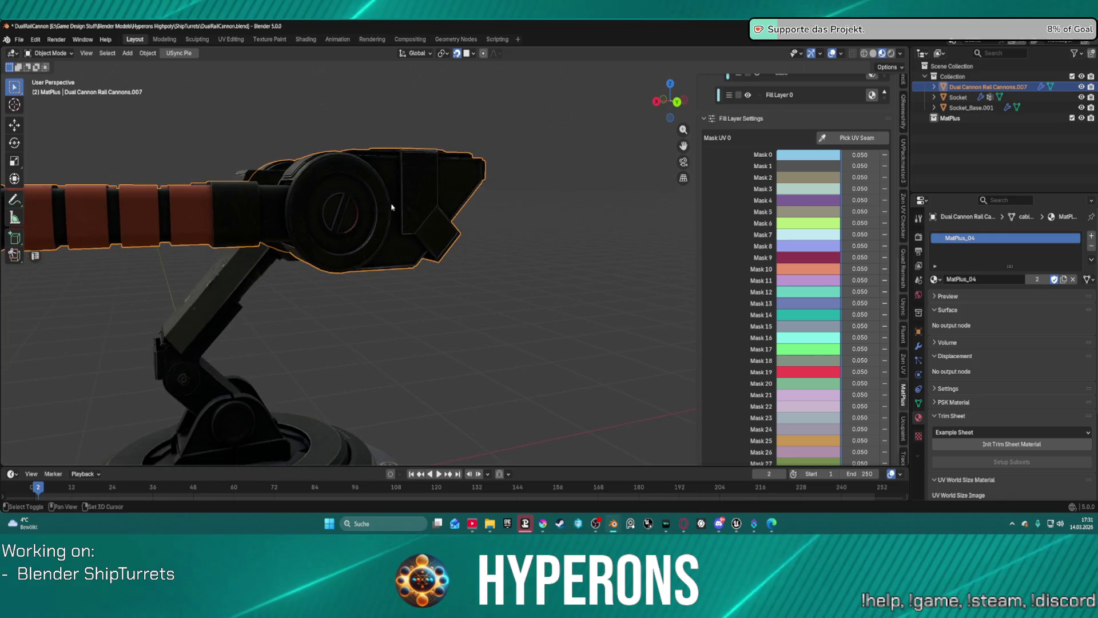
pyautogui.press('KP_Decimal')
pyautogui.moveTo(511, 209); pyautogui.dragTo(368, 400, button='middle')
pyautogui.scroll(4, 487, 283)
pyautogui.scroll(3, 488, 282)
pyautogui.moveTo(488, 277)
pyautogui.mouseDown(button='middle')
pyautogui.moveTo(503, 255)
pyautogui.moveTo(464, 170)
pyautogui.moveTo(512, 209)
pyautogui.moveTo(503, 233)
pyautogui.moveTo(595, 263)
pyautogui.mouseUp(button='middle')
pyautogui.scroll(-6, 503, 233)
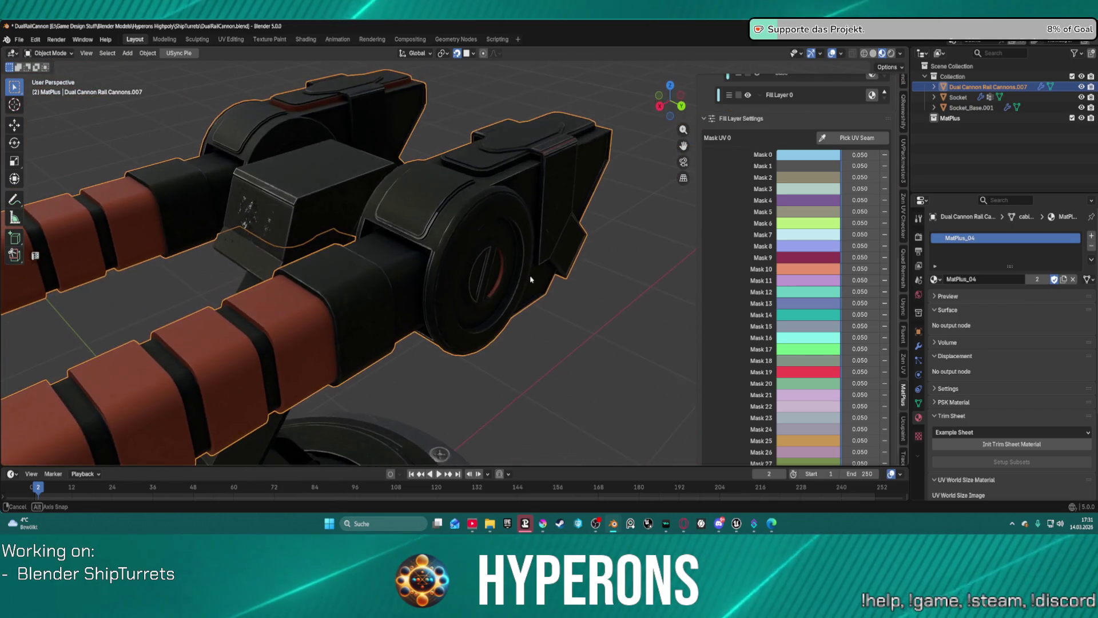
pyautogui.scroll(2, 598, 265)
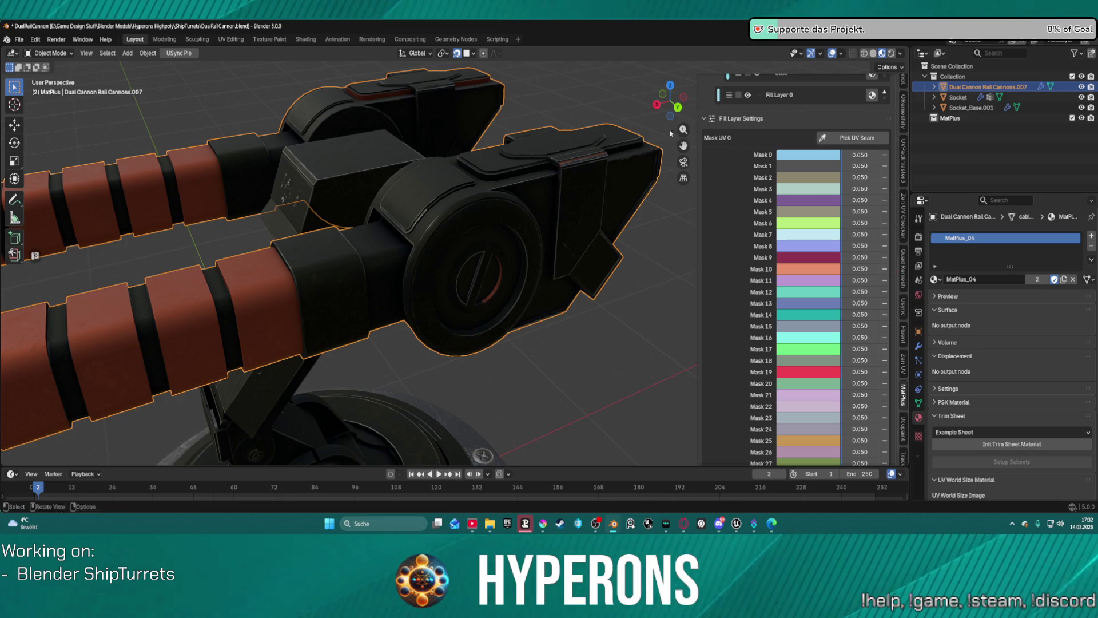
pyautogui.click(231, 39)
# Enable overlapping-island display for the cannon's UV layout in the UV editor
pyautogui.scroll(6, 124, 183)
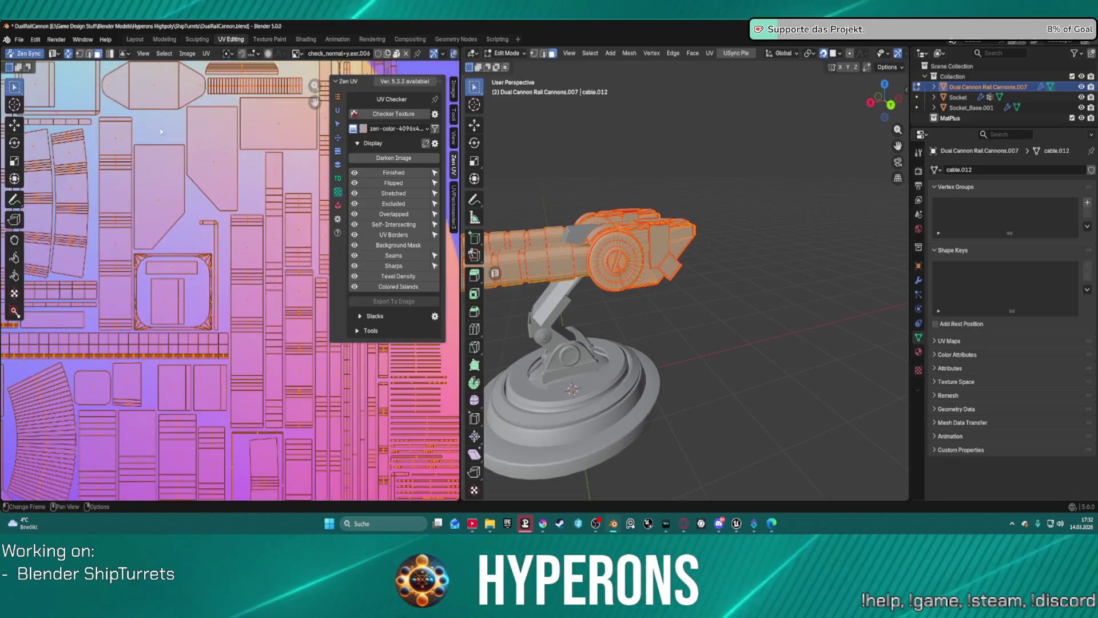
pyautogui.scroll(-5, 254, 321)
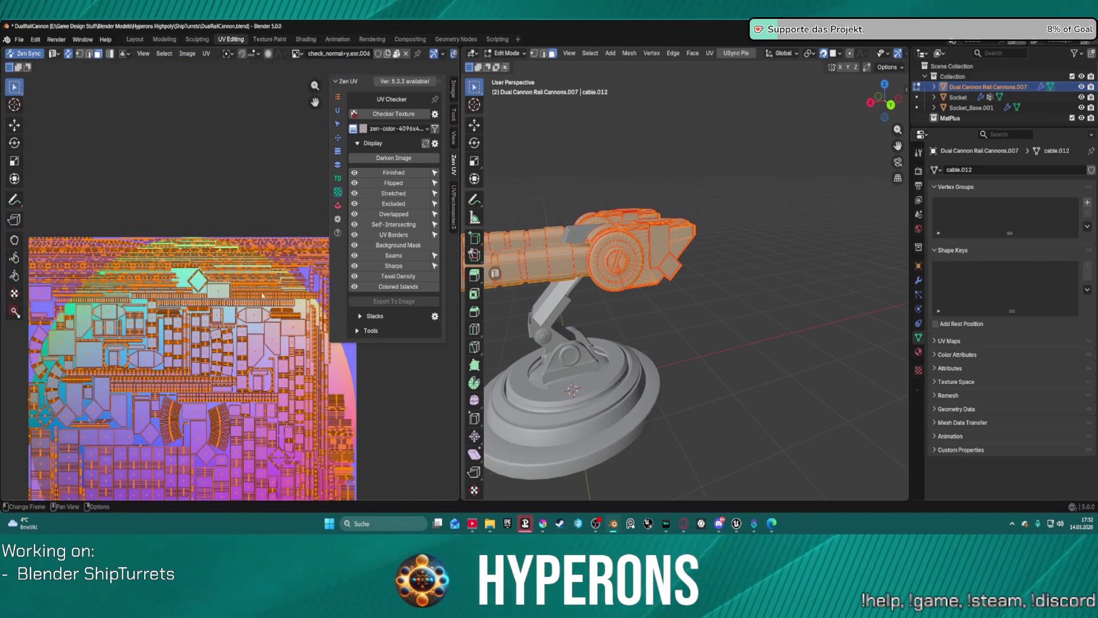
pyautogui.click(298, 53)
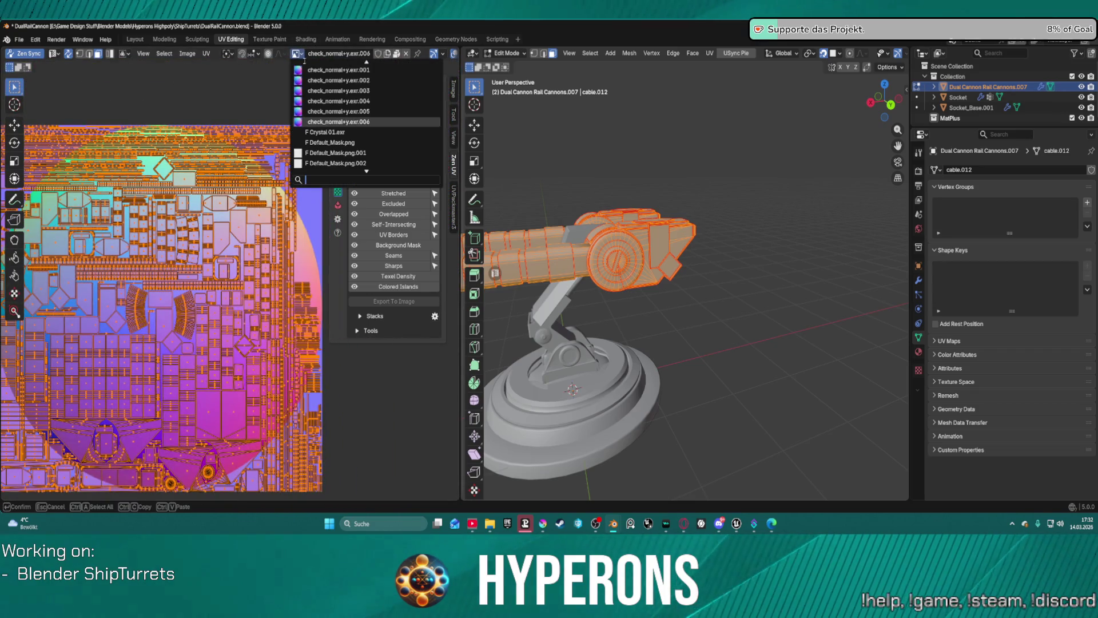
pyautogui.scroll(-8, 343, 129)
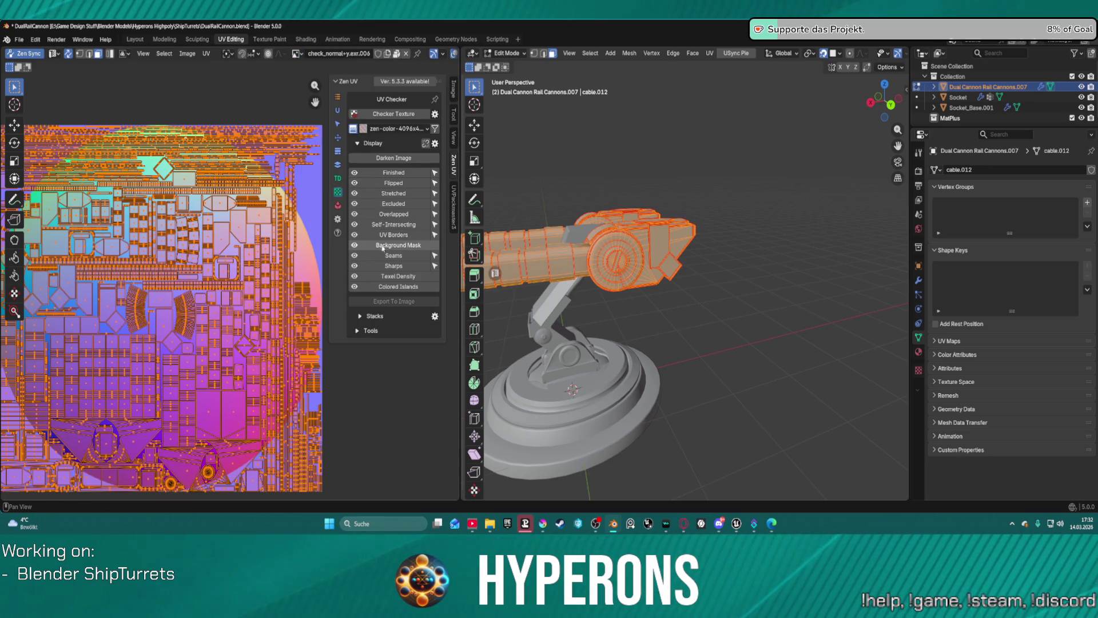
pyautogui.click(392, 214)
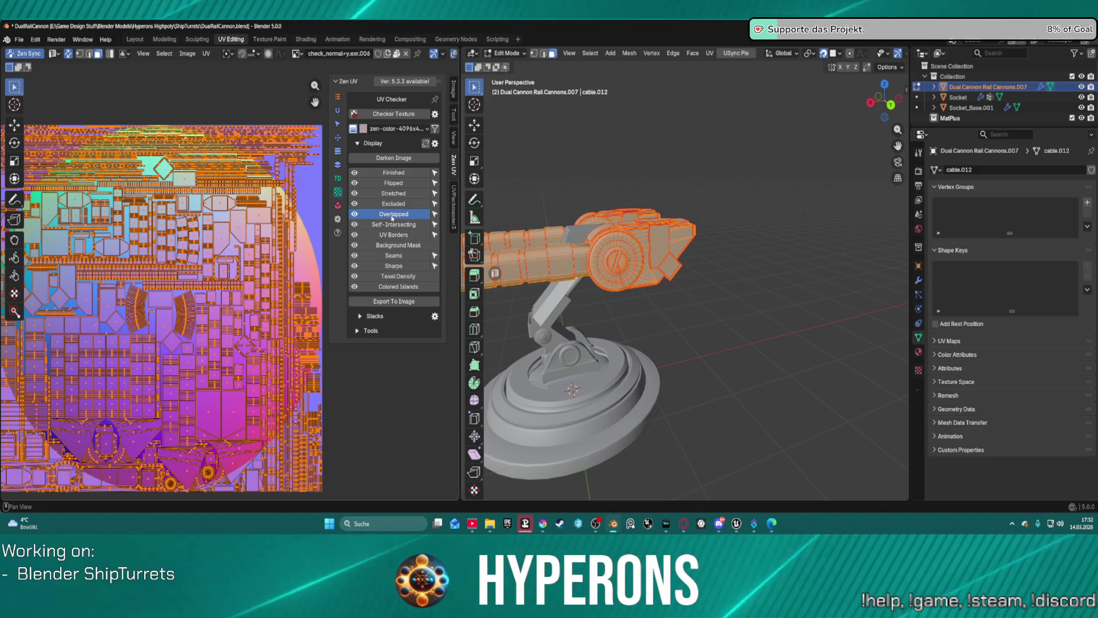
# Show UV seams and turn on Zen UV's Colored Islands display
pyautogui.scroll(-5, 277, 319)
pyautogui.scroll(3, 186, 313)
pyautogui.scroll(2, 186, 313)
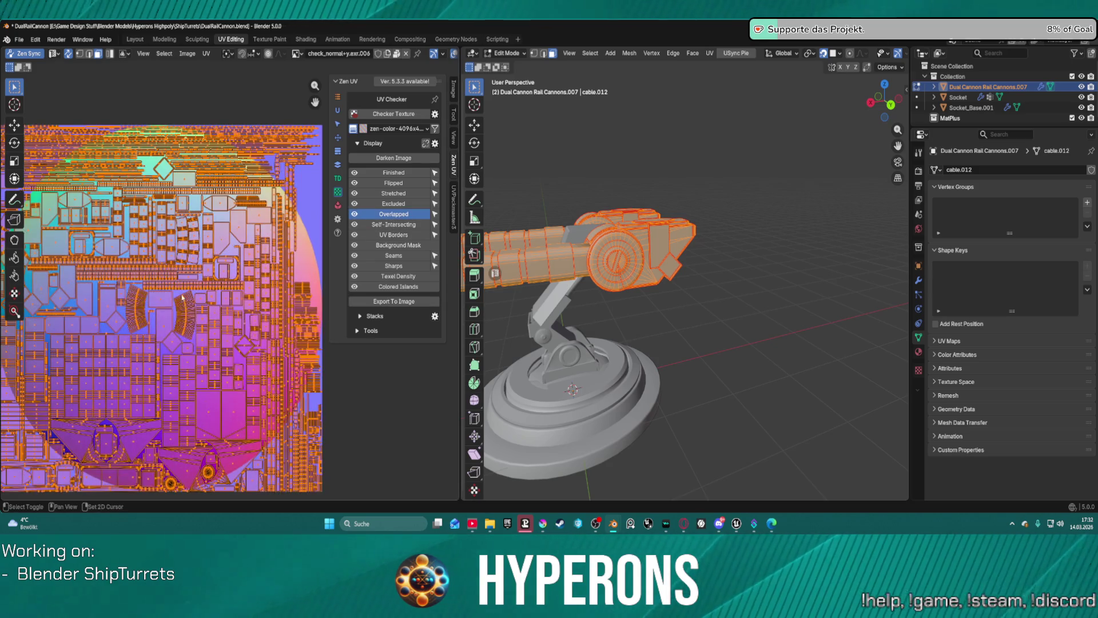
pyautogui.moveTo(186, 313); pyautogui.dragTo(262, 250, button='middle')
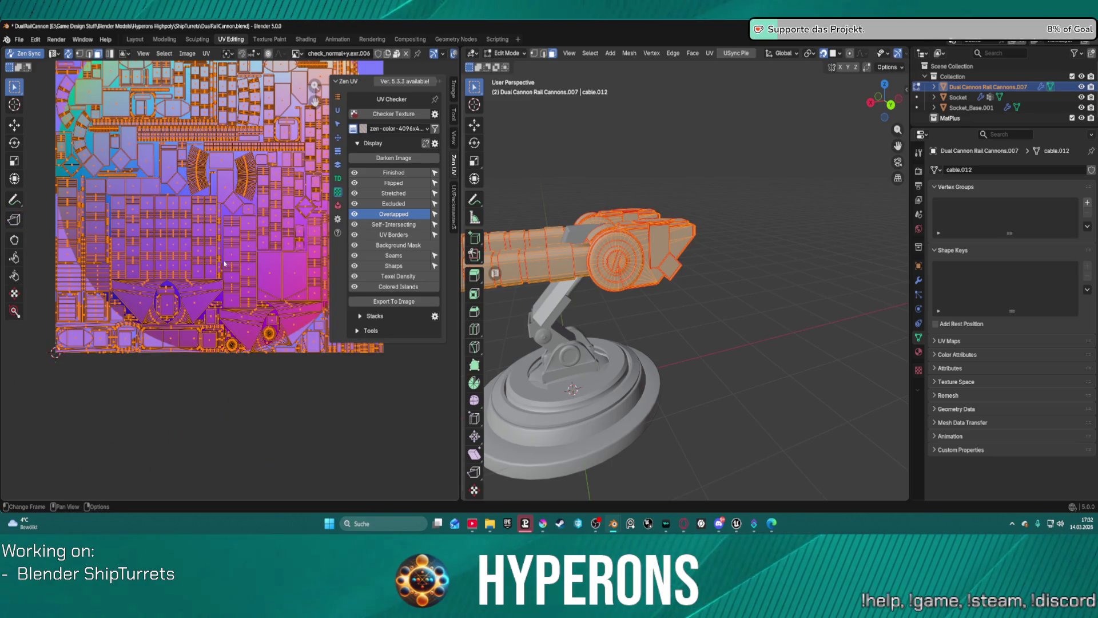
pyautogui.click(407, 260)
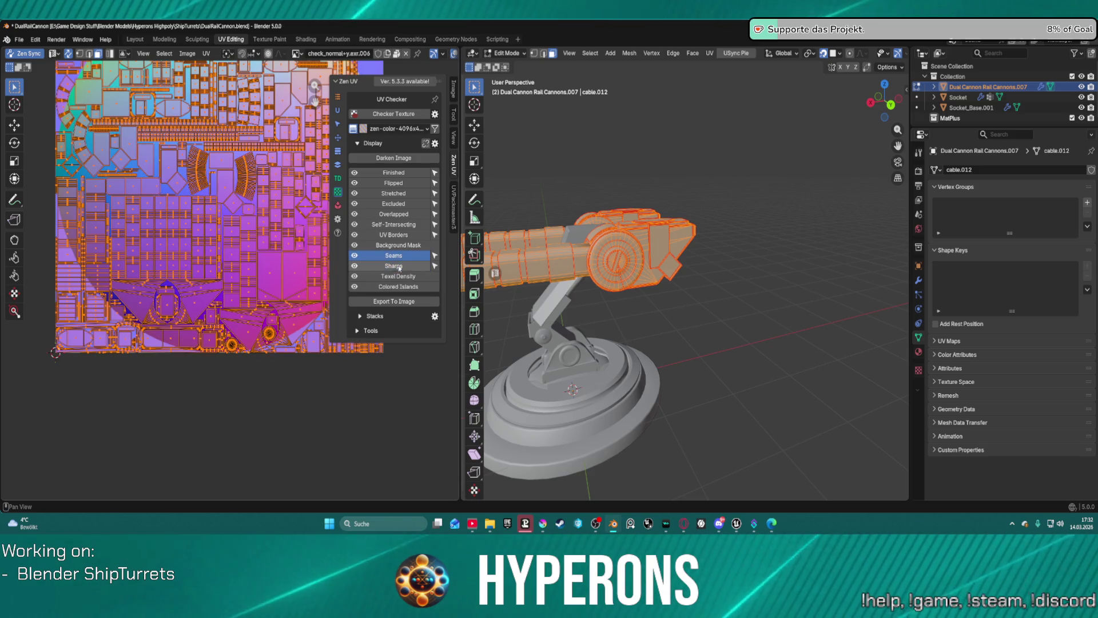
pyautogui.click(398, 287)
pyautogui.scroll(-2, 248, 166)
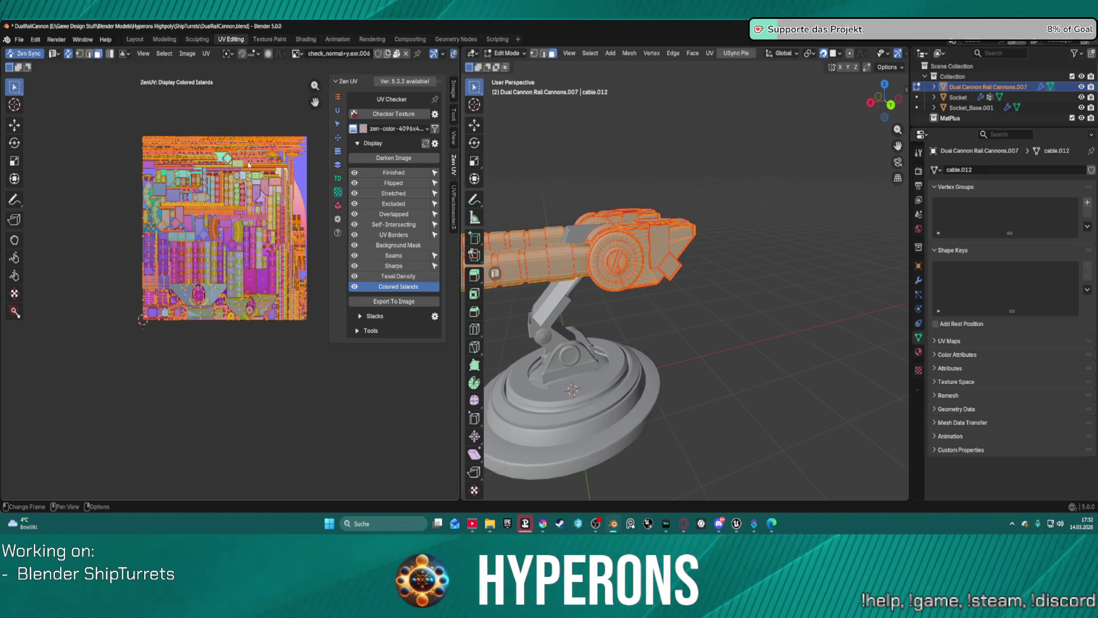
pyautogui.scroll(5, 249, 172)
pyautogui.scroll(-3, 252, 199)
pyautogui.scroll(3, 258, 125)
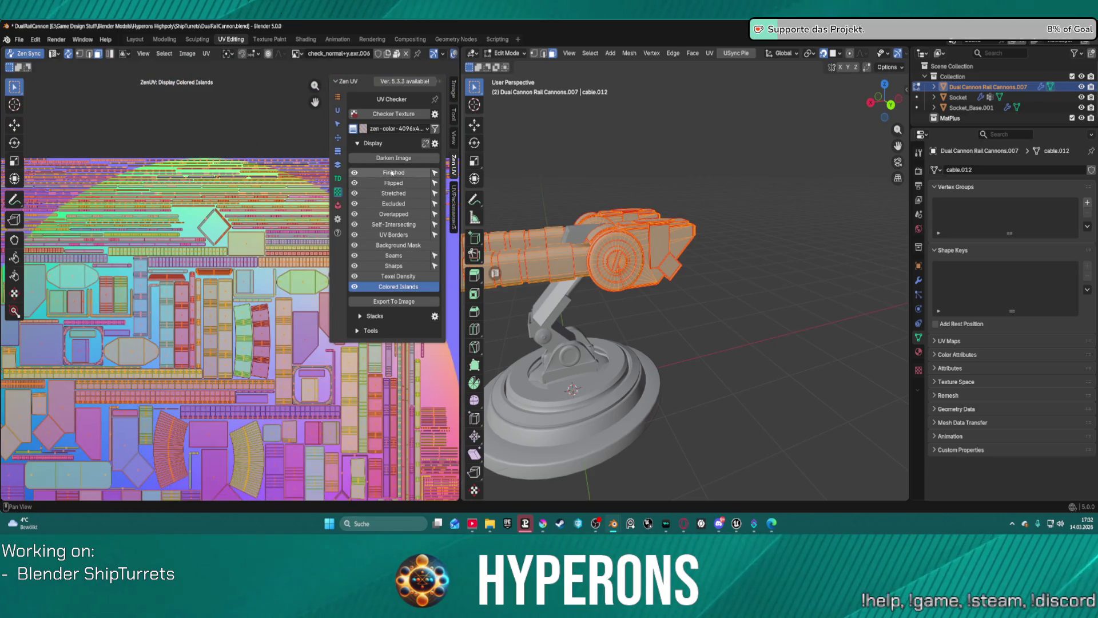
# Apply the zen-mono-4096x4096.png checker texture to the cannon, toggling it off and on once
pyautogui.click(393, 117)
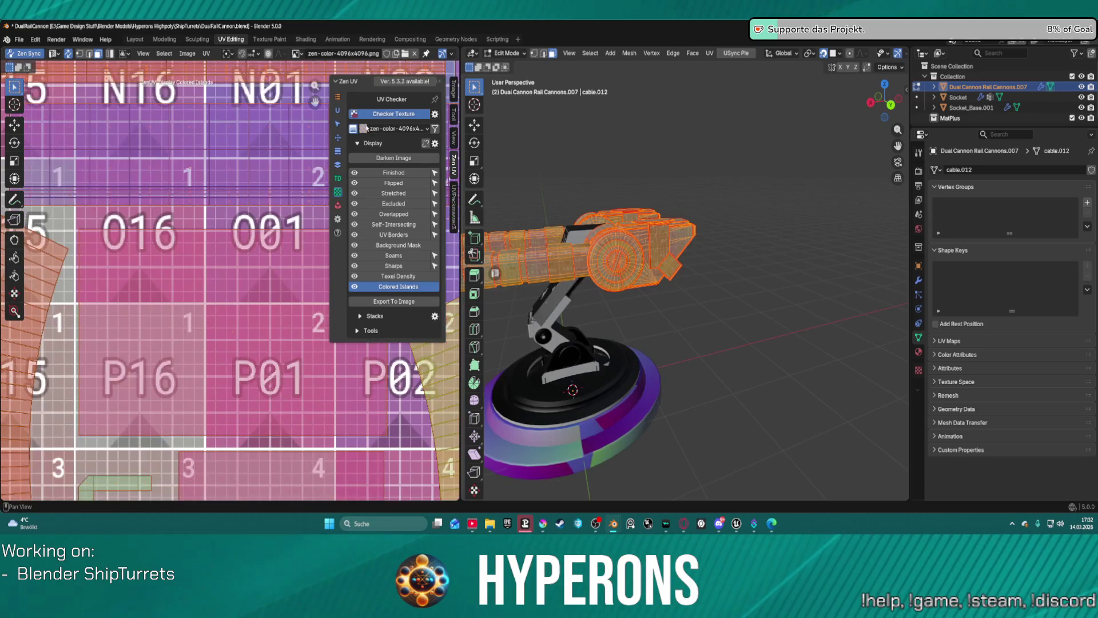
pyautogui.scroll(-6, 238, 180)
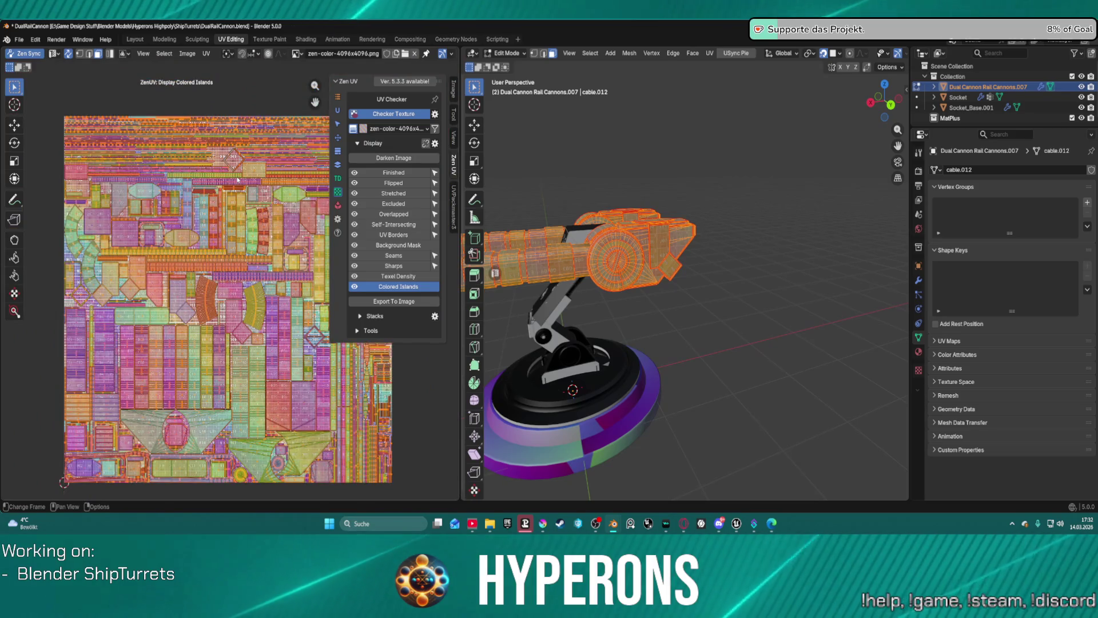
pyautogui.scroll(2, 237, 180)
pyautogui.click(399, 130)
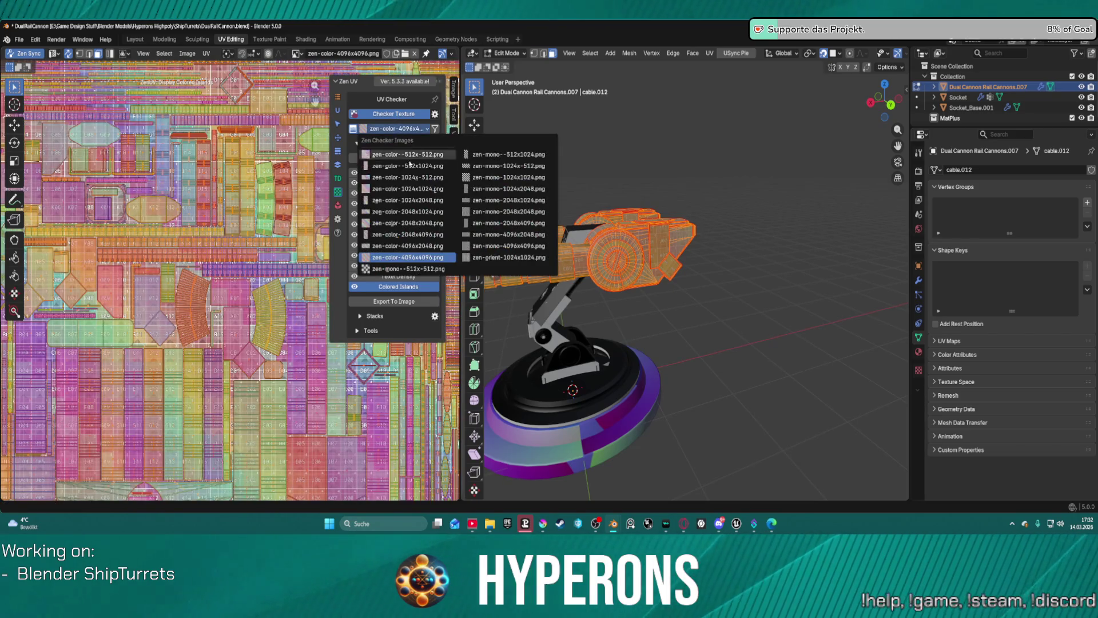
pyautogui.click(504, 242)
pyautogui.click(384, 115)
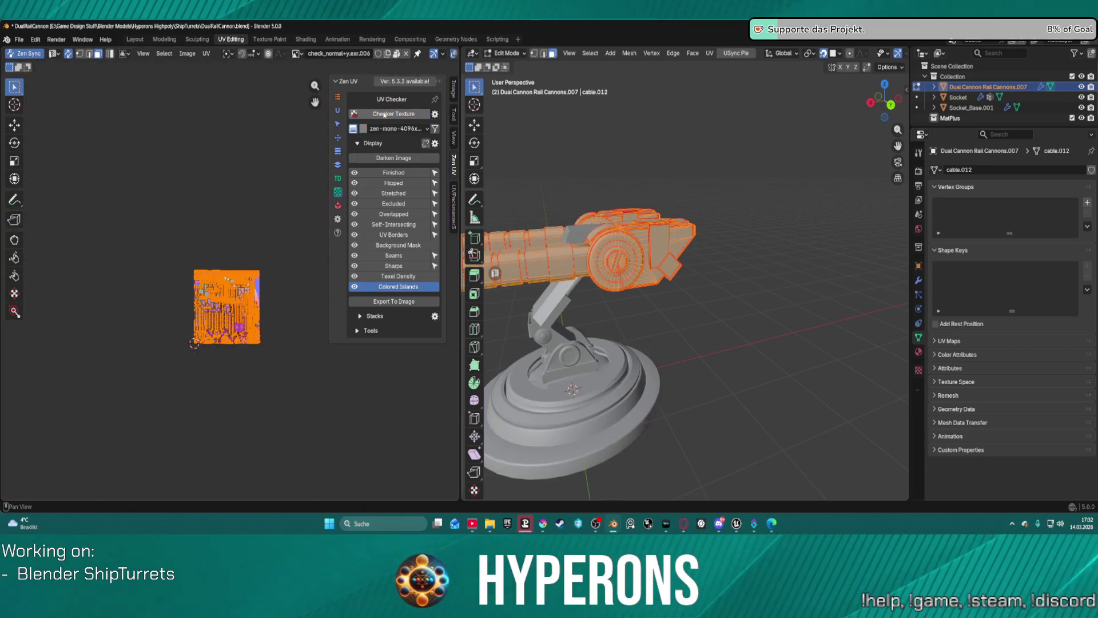
pyautogui.click(393, 117)
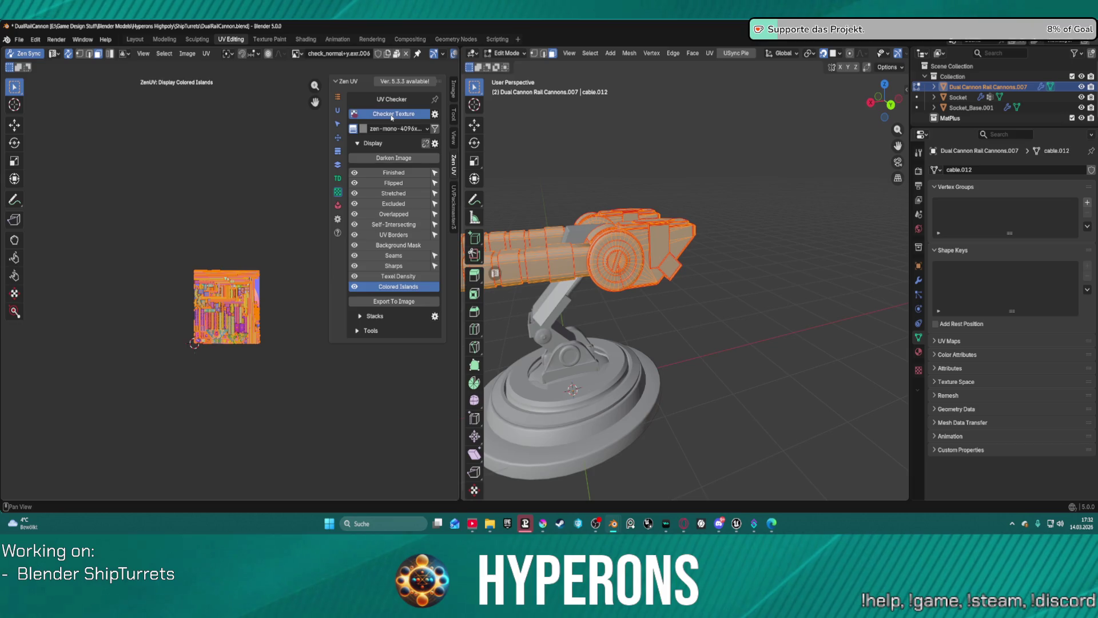
pyautogui.scroll(-3, 221, 233)
pyautogui.scroll(3, 220, 233)
pyautogui.moveTo(245, 257); pyautogui.dragTo(147, 165, button='middle')
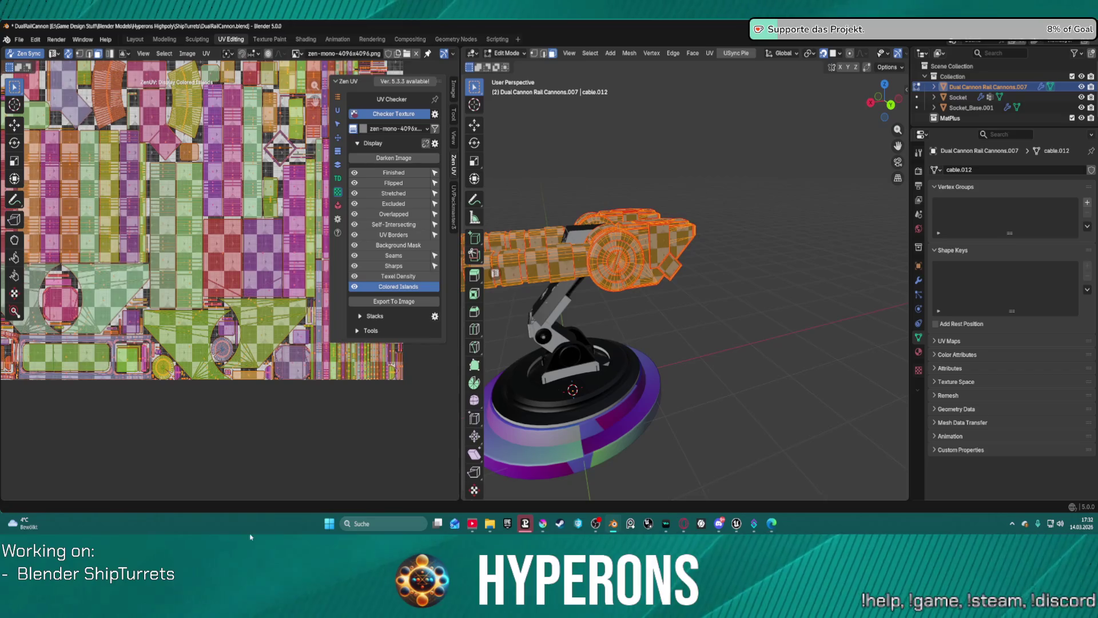
pyautogui.scroll(5, 255, 341)
pyautogui.scroll(-5, 255, 340)
pyautogui.scroll(8, 714, 230)
# Deselect the mesh and select a connected cannon ring with L to inspect its mapping
pyautogui.moveTo(708, 287); pyautogui.dragTo(789, 287, button='middle')
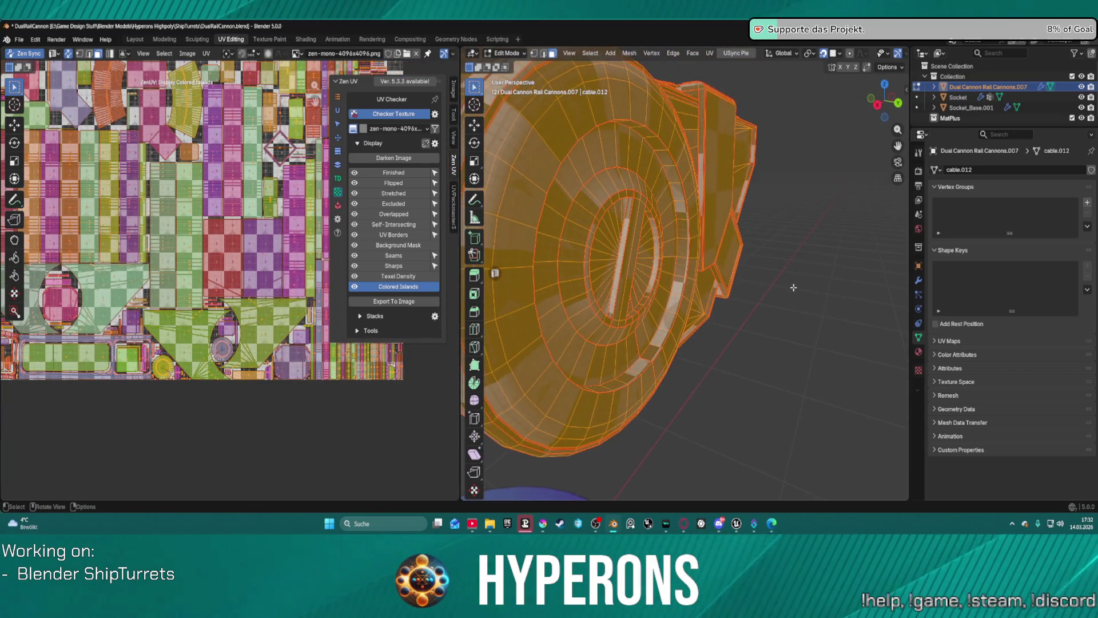
pyautogui.hotkey('alt', 'a')
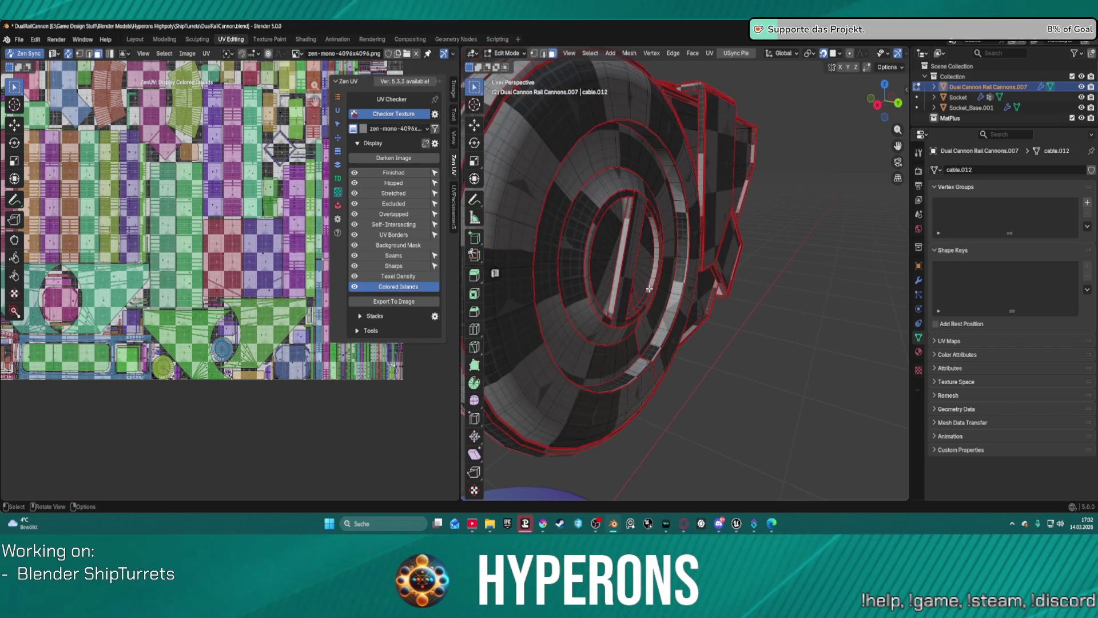
pyautogui.press('l')
pyautogui.press('Home')
pyautogui.moveTo(649, 289); pyautogui.dragTo(601, 298, button='middle')
pyautogui.scroll(3, 602, 298)
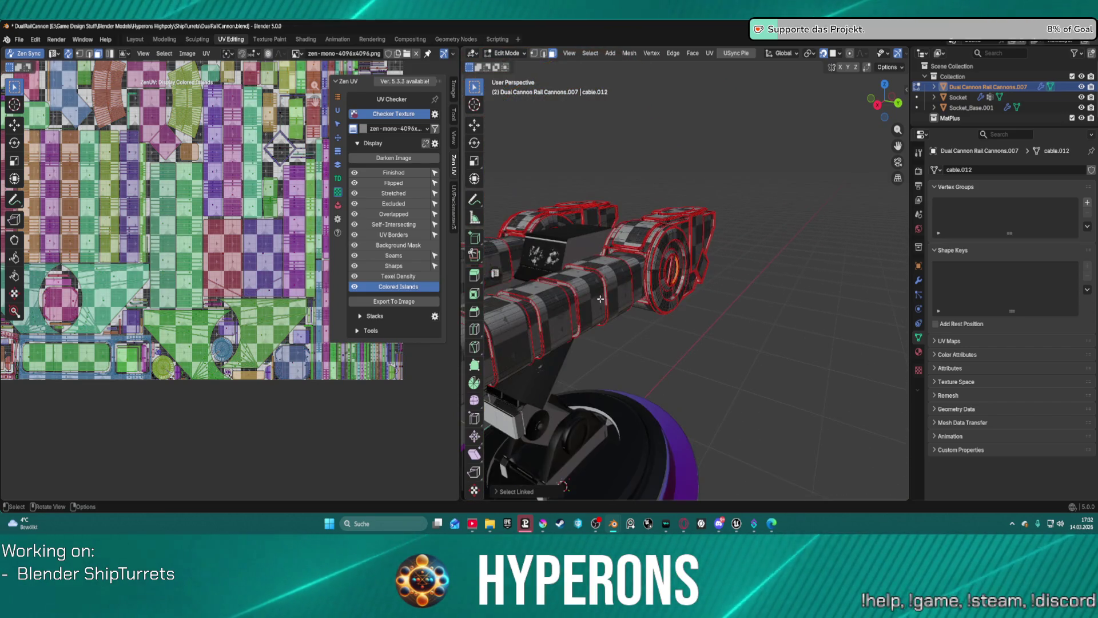
pyautogui.scroll(-3, 602, 298)
pyautogui.scroll(-6, 243, 241)
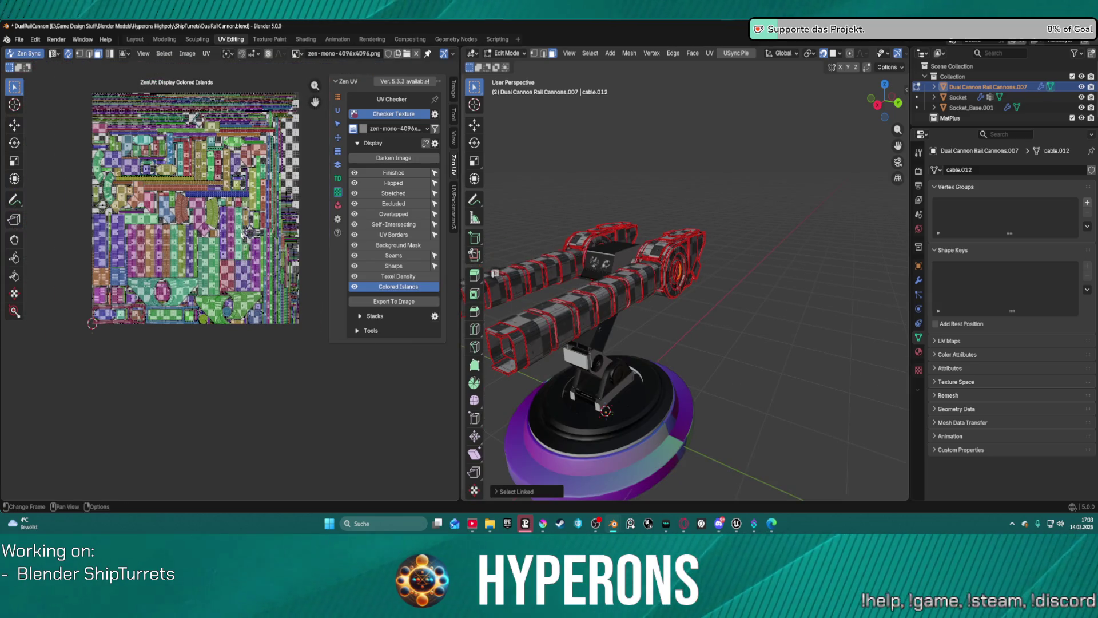
pyautogui.scroll(5, 228, 266)
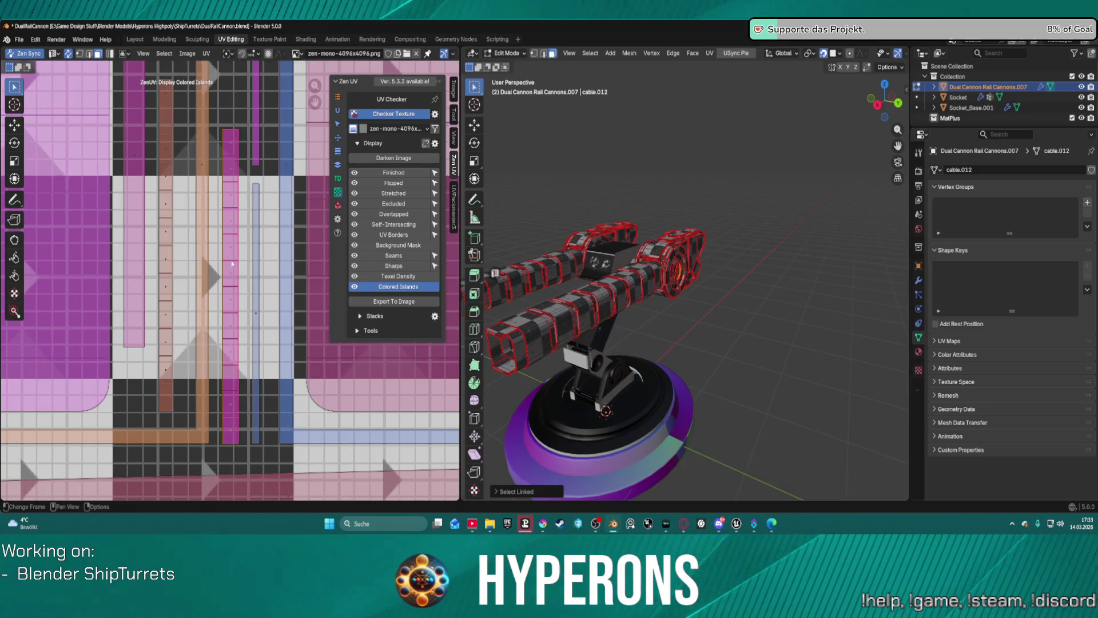
pyautogui.scroll(-5, 229, 267)
pyautogui.scroll(8, 216, 189)
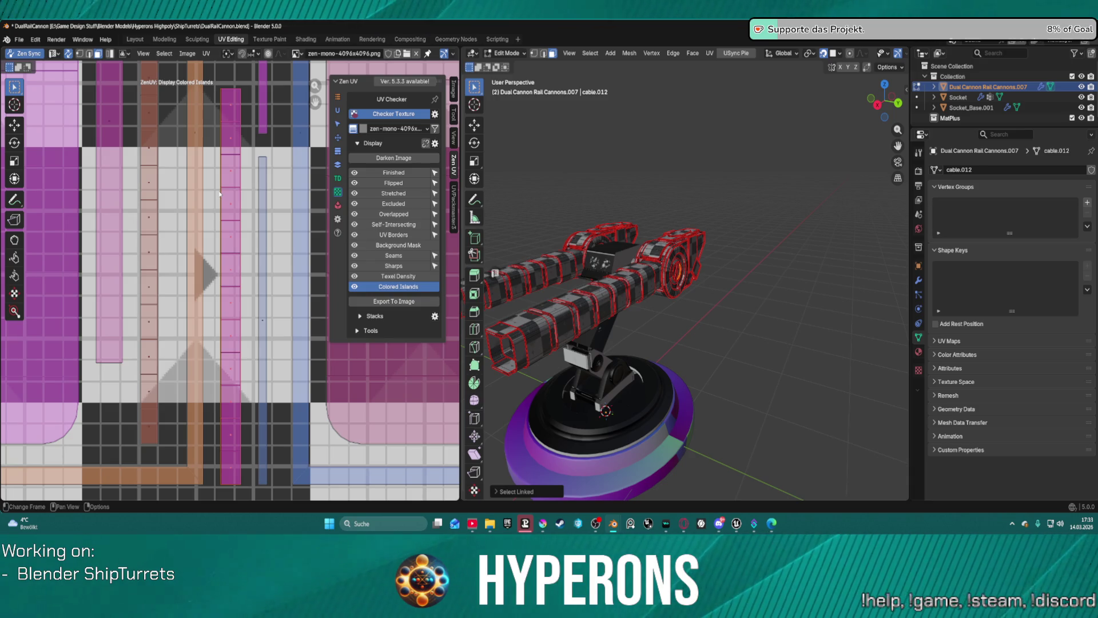
pyautogui.scroll(-4, 213, 245)
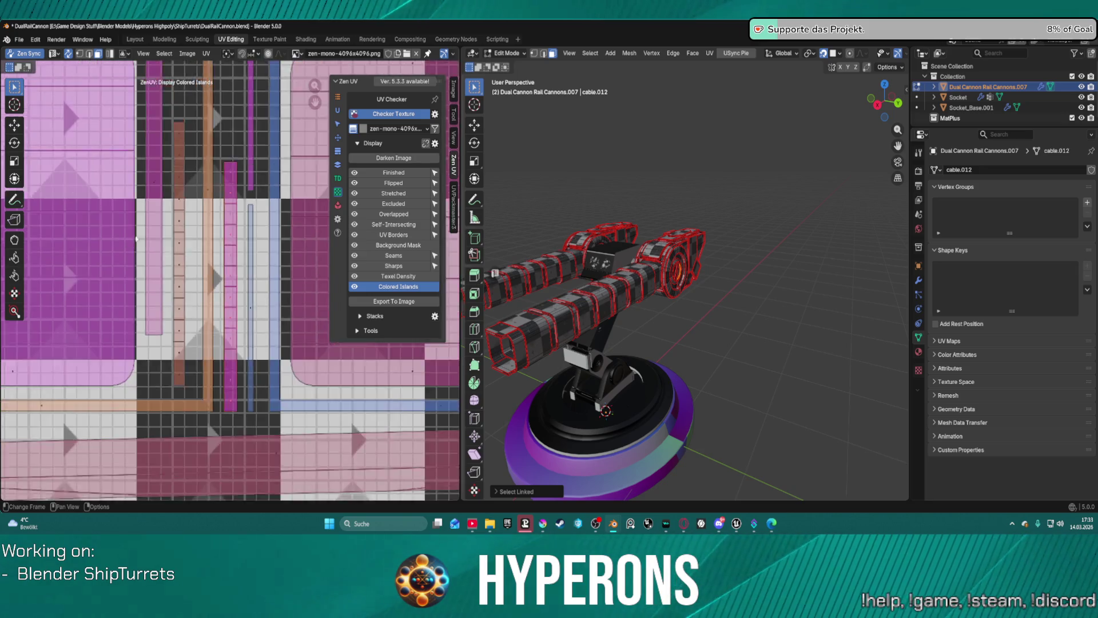
pyautogui.scroll(2, 181, 245)
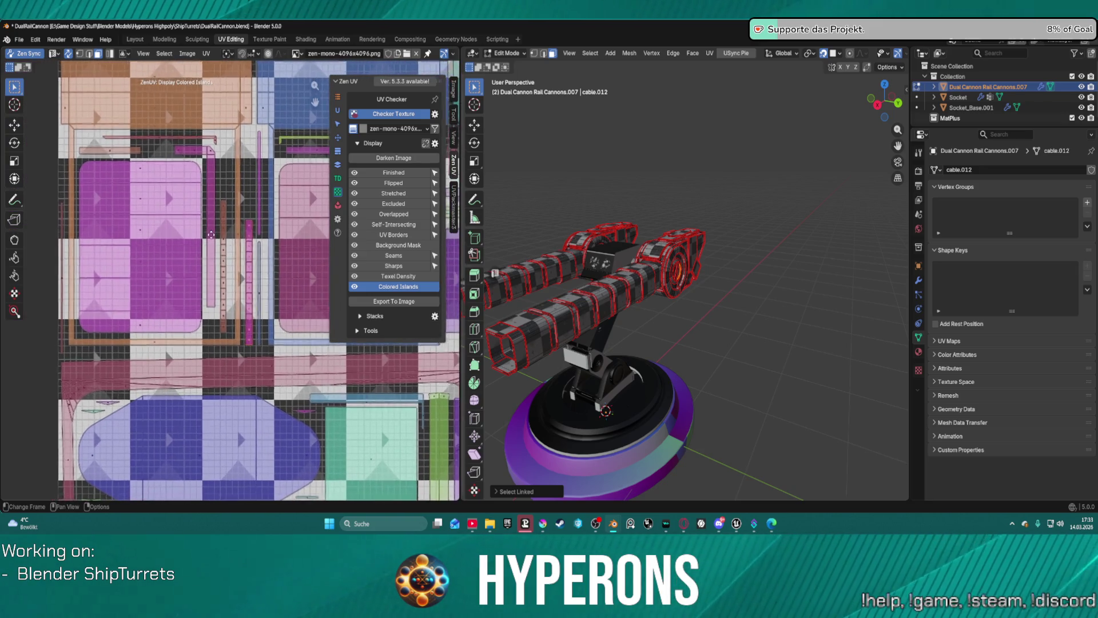
pyautogui.scroll(4, 238, 147)
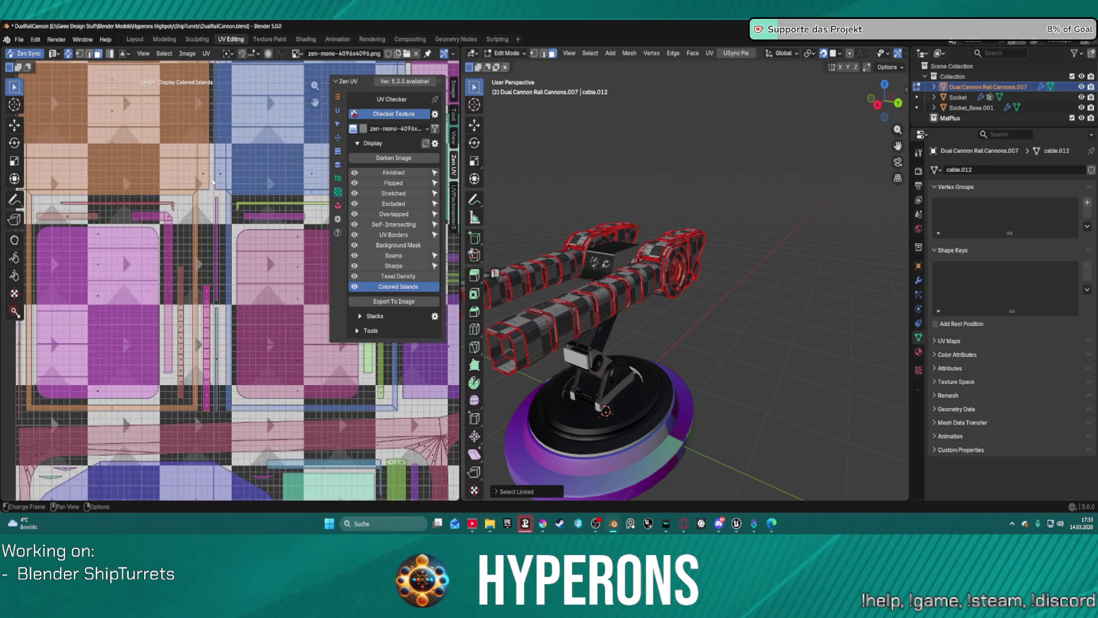
pyautogui.scroll(-3, 206, 165)
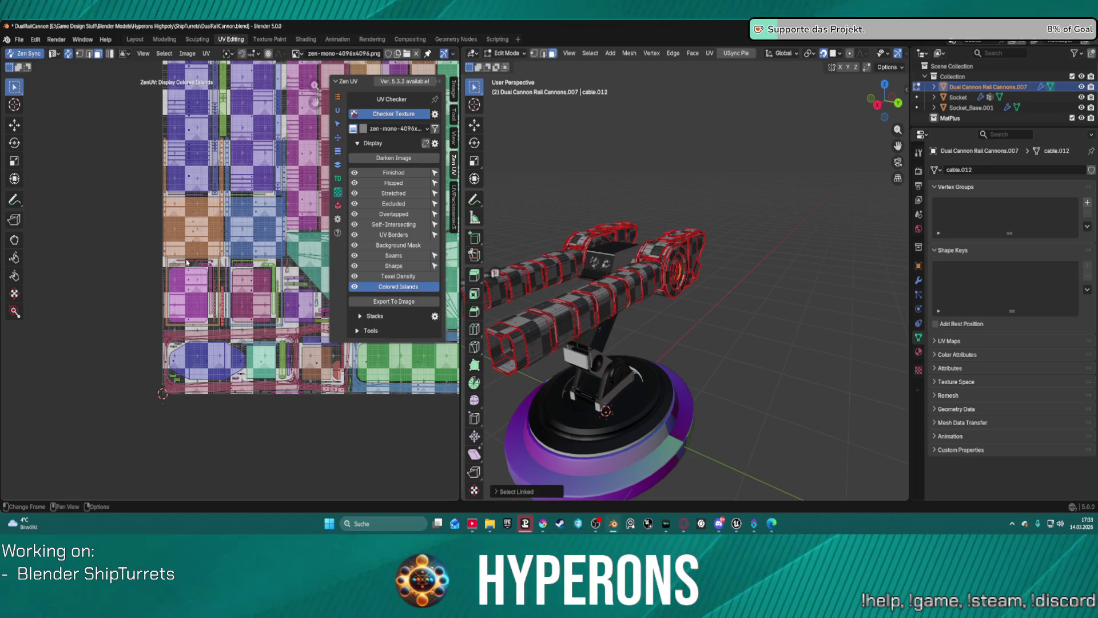
pyautogui.scroll(6, 186, 262)
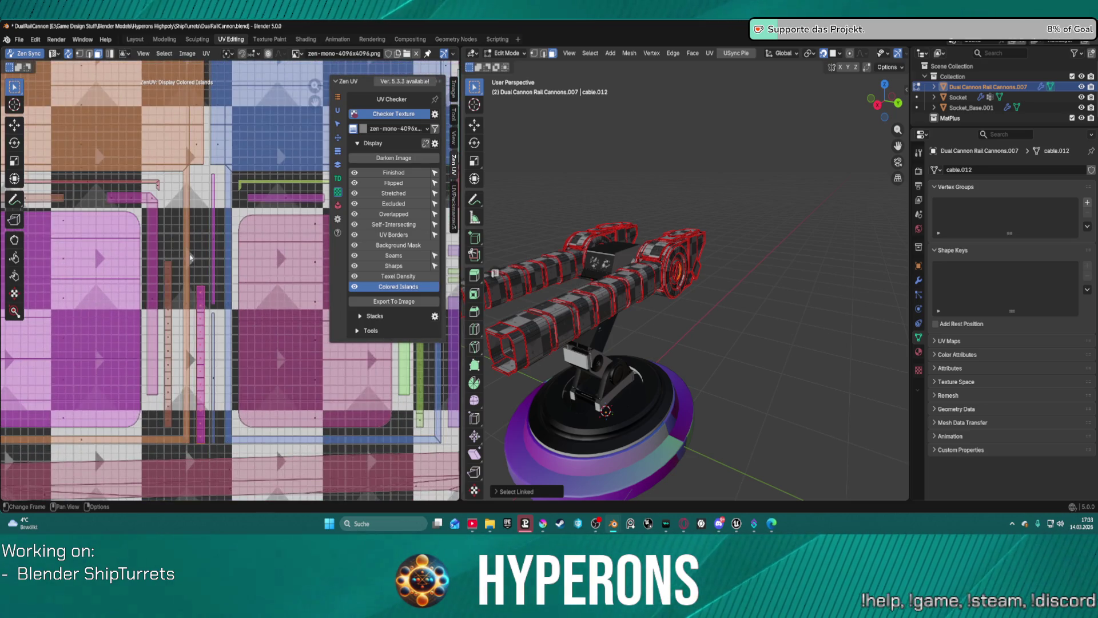
pyautogui.scroll(1, 181, 351)
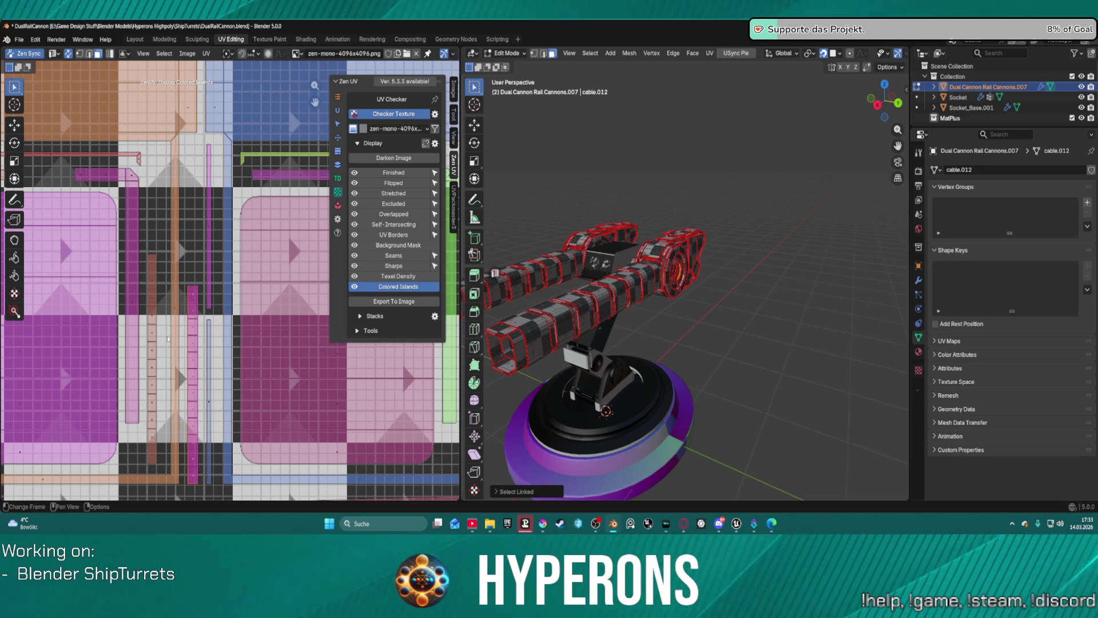
# Select the connected orange UV island in the layout and view it on the barrel
pyautogui.click(205, 316)
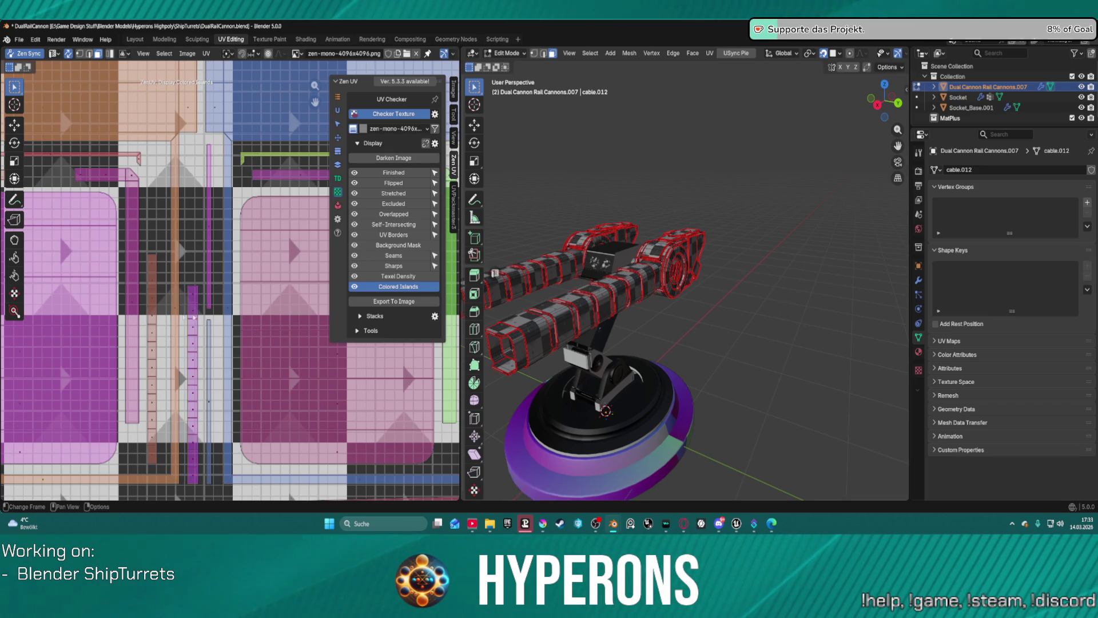
pyautogui.press('l')
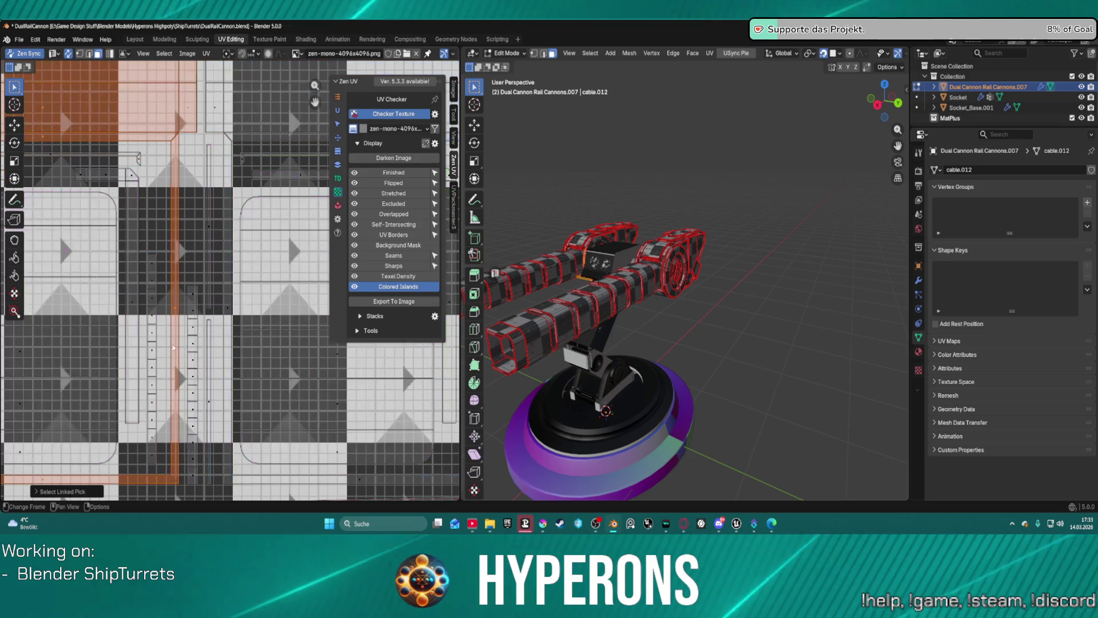
pyautogui.moveTo(581, 193)
pyautogui.mouseDown(button='middle')
pyautogui.moveTo(692, 192)
pyautogui.moveTo(580, 162)
pyautogui.moveTo(572, 189)
pyautogui.moveTo(555, 163)
pyautogui.mouseUp(button='middle')
pyautogui.scroll(-2, 214, 304)
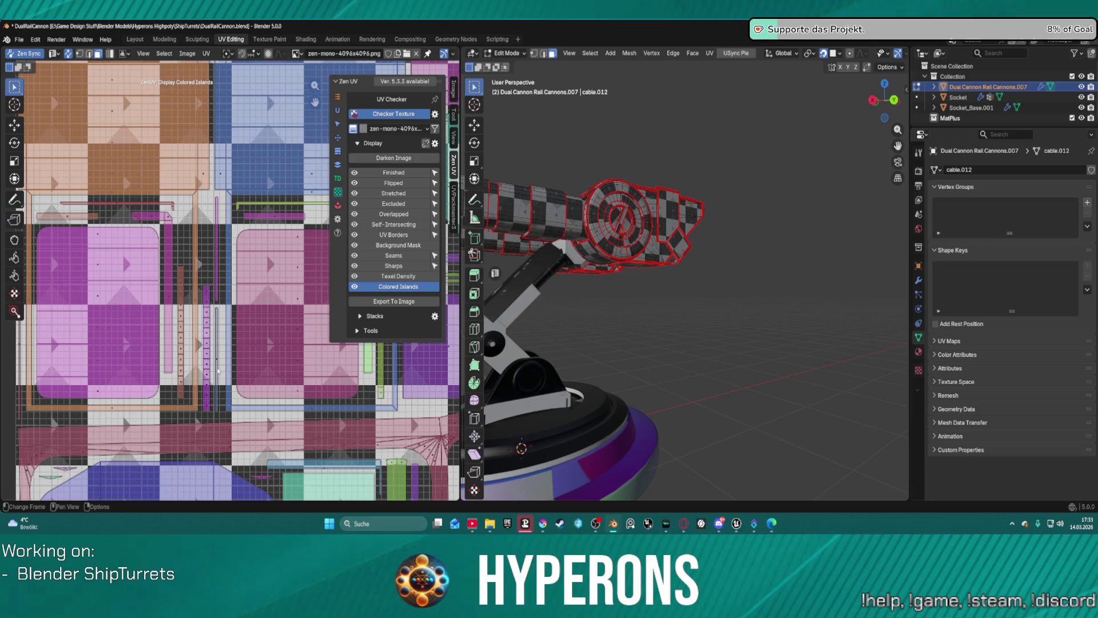
pyautogui.press('l')
pyautogui.moveTo(624, 281); pyautogui.dragTo(572, 246, button='middle')
pyautogui.scroll(3, 547, 229)
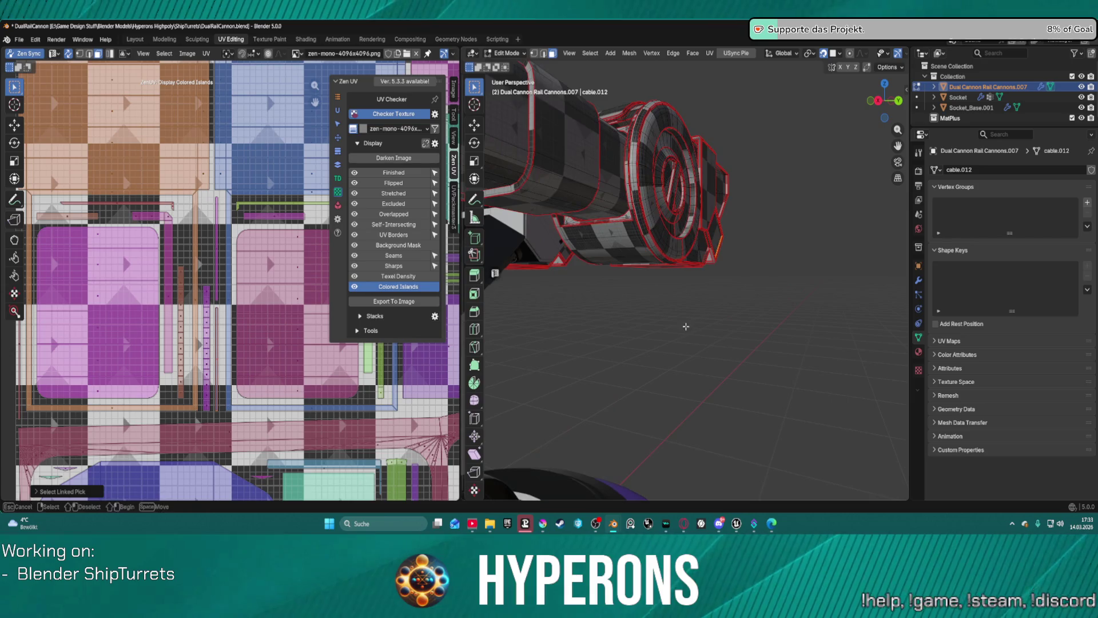
pyautogui.press('l')
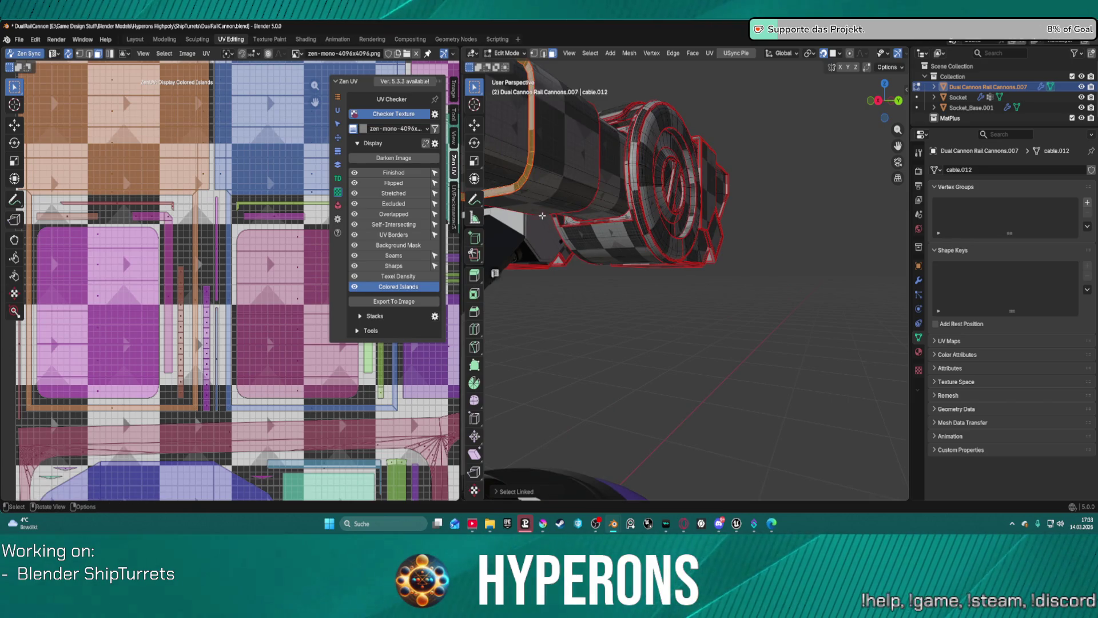
pyautogui.scroll(-5, 542, 214)
pyautogui.moveTo(551, 228); pyautogui.dragTo(572, 258, button='middle')
pyautogui.scroll(-1, 203, 222)
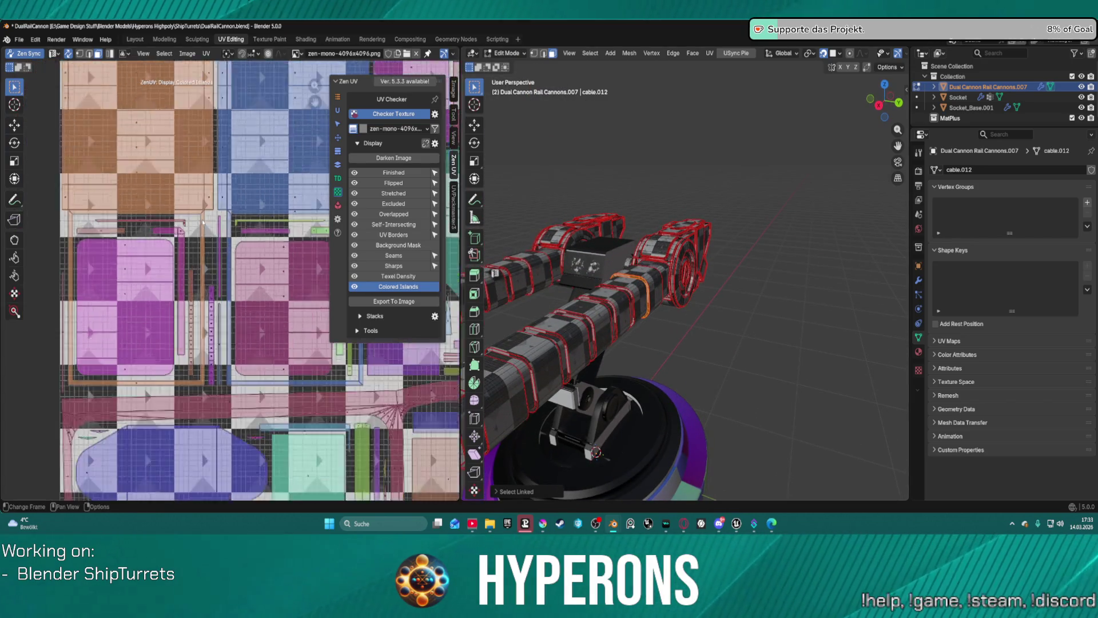
pyautogui.scroll(-5, 226, 203)
pyautogui.scroll(2, 248, 188)
pyautogui.moveTo(248, 188); pyautogui.dragTo(143, 263, button='middle')
pyautogui.scroll(-3, 117, 280)
pyautogui.scroll(-1, 116, 280)
pyautogui.scroll(5, 176, 241)
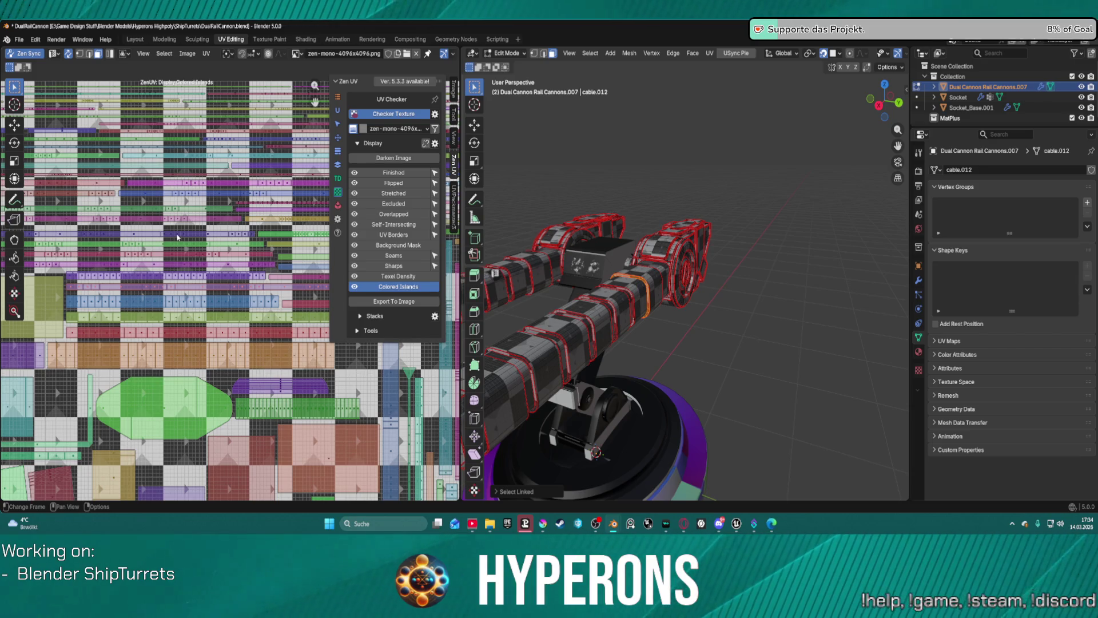
pyautogui.scroll(-2, 186, 172)
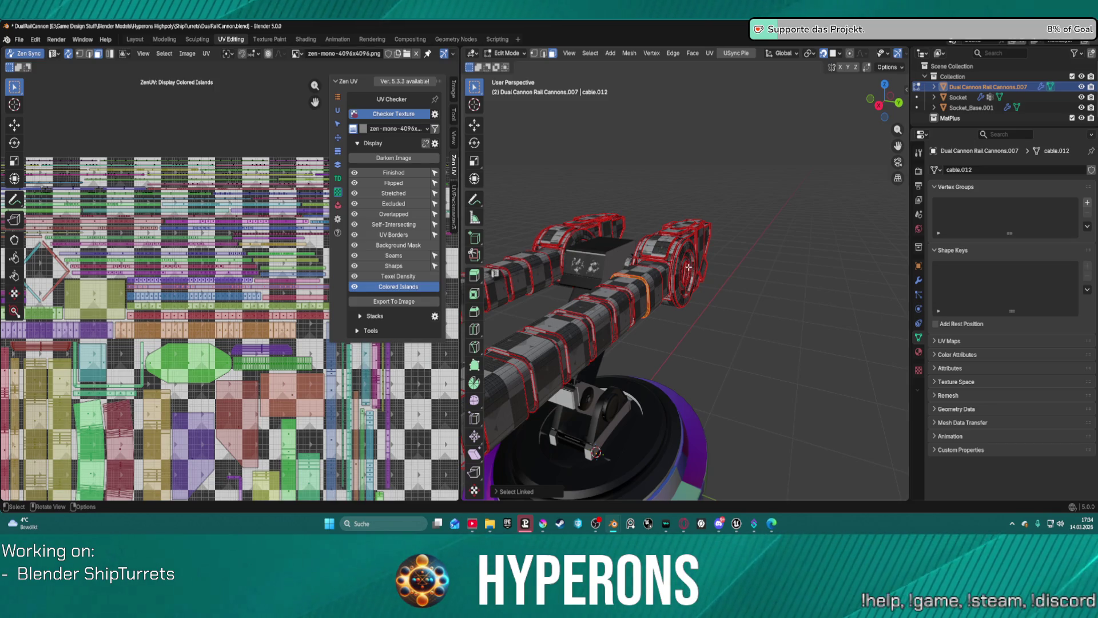
pyautogui.scroll(5, 688, 266)
pyautogui.scroll(-4, 688, 266)
pyautogui.scroll(2, 716, 328)
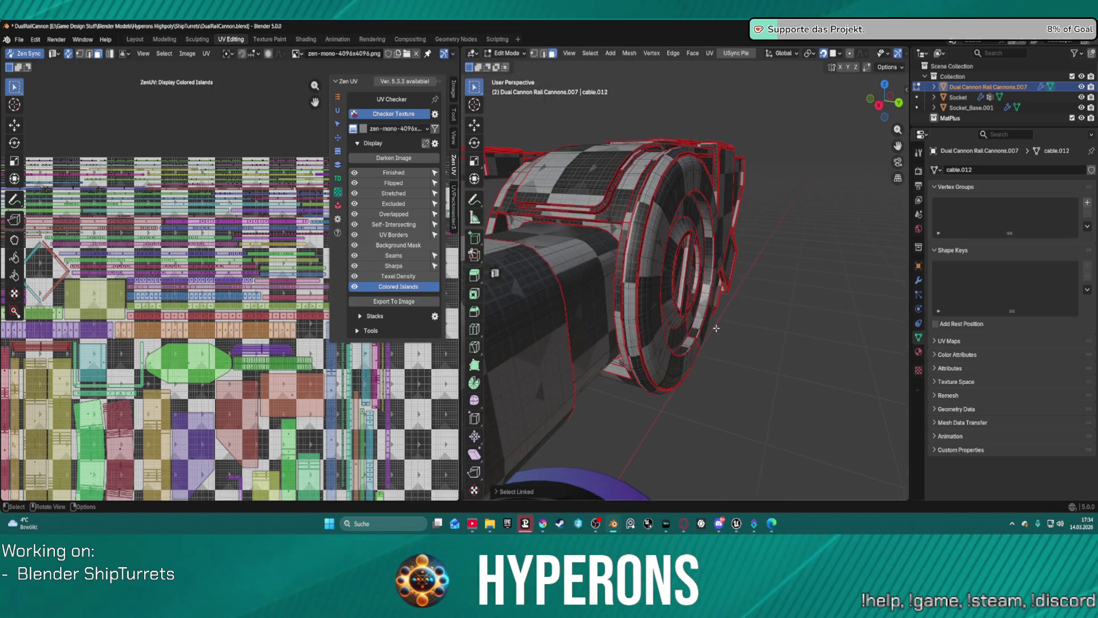
pyautogui.scroll(2, 696, 342)
pyautogui.moveTo(764, 319)
pyautogui.mouseDown(button='middle')
pyautogui.moveTo(726, 314)
pyautogui.moveTo(811, 304)
pyautogui.mouseUp(button='middle')
pyautogui.press('Home')
pyautogui.hotkey('ctrl', 'Tab')
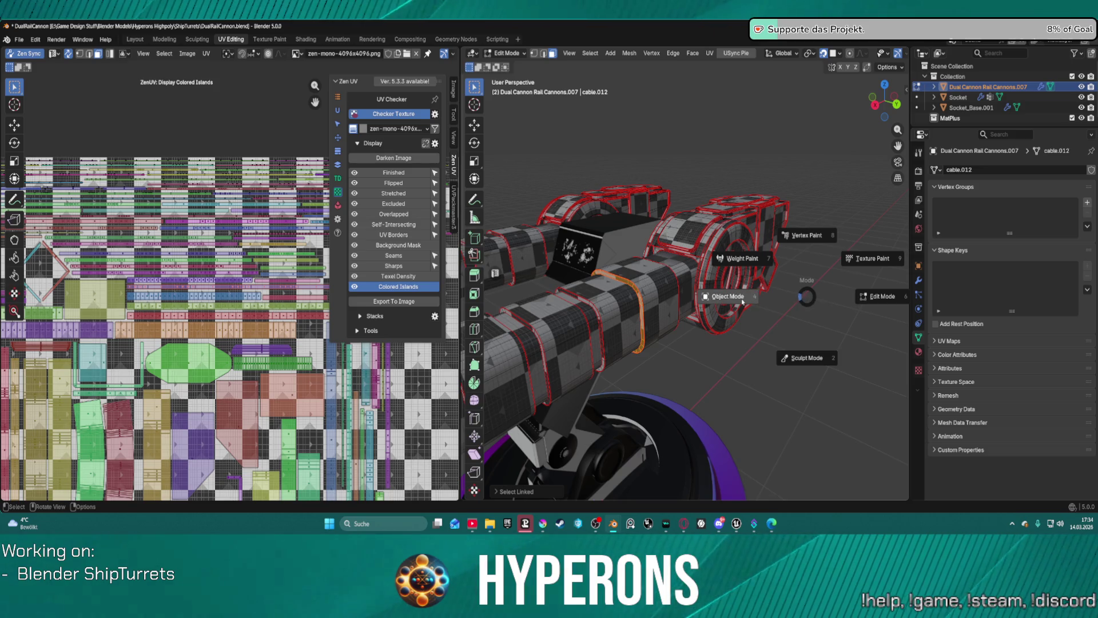
pyautogui.press('Escape')
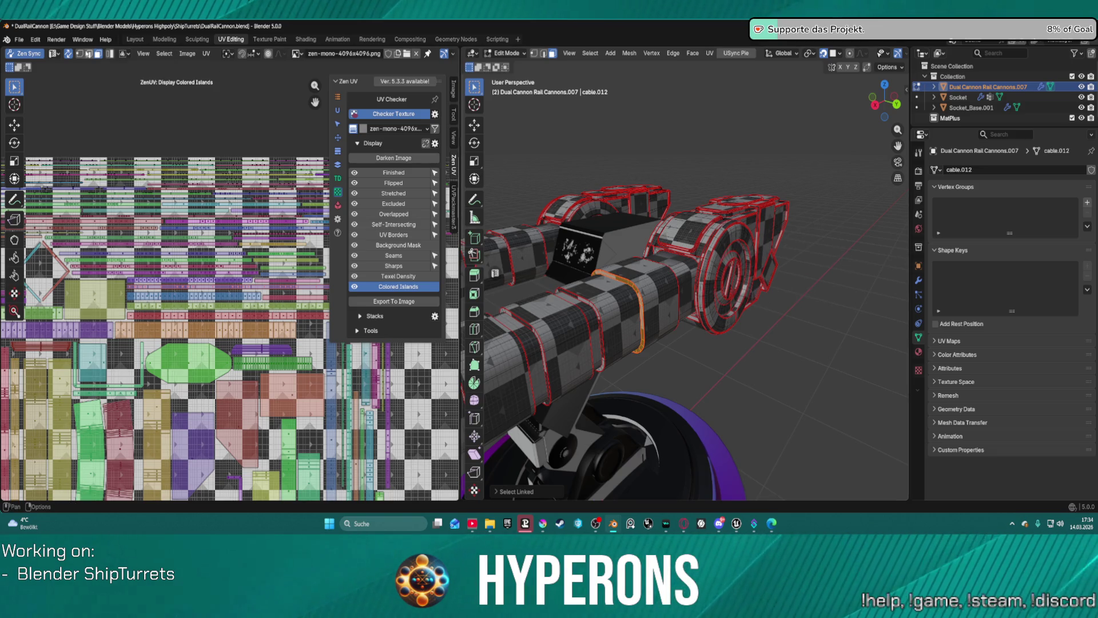
pyautogui.click(125, 42)
# Return from UV Editing to Layout and orbit around the turret, scrolling to the Layers stack
pyautogui.scroll(-3, 366, 143)
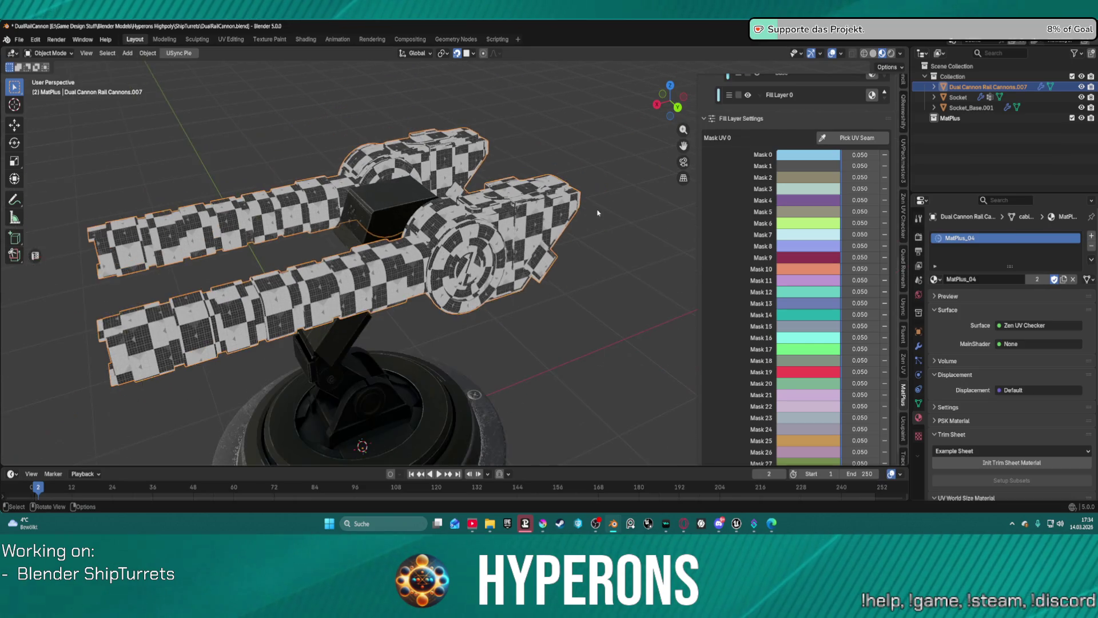
pyautogui.scroll(8, 814, 124)
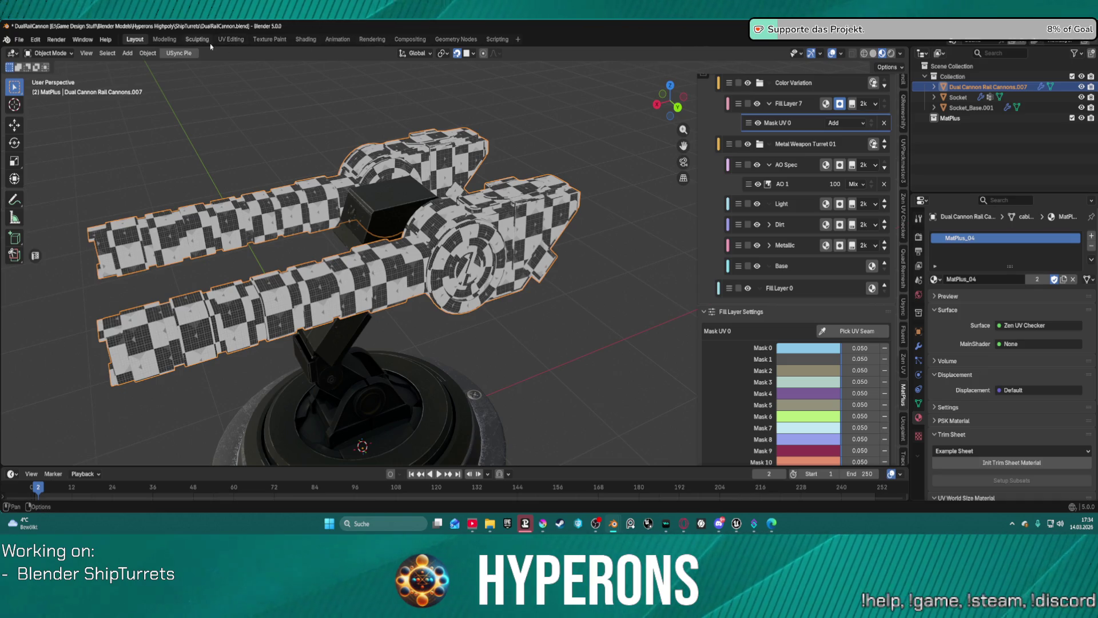
pyautogui.click(232, 39)
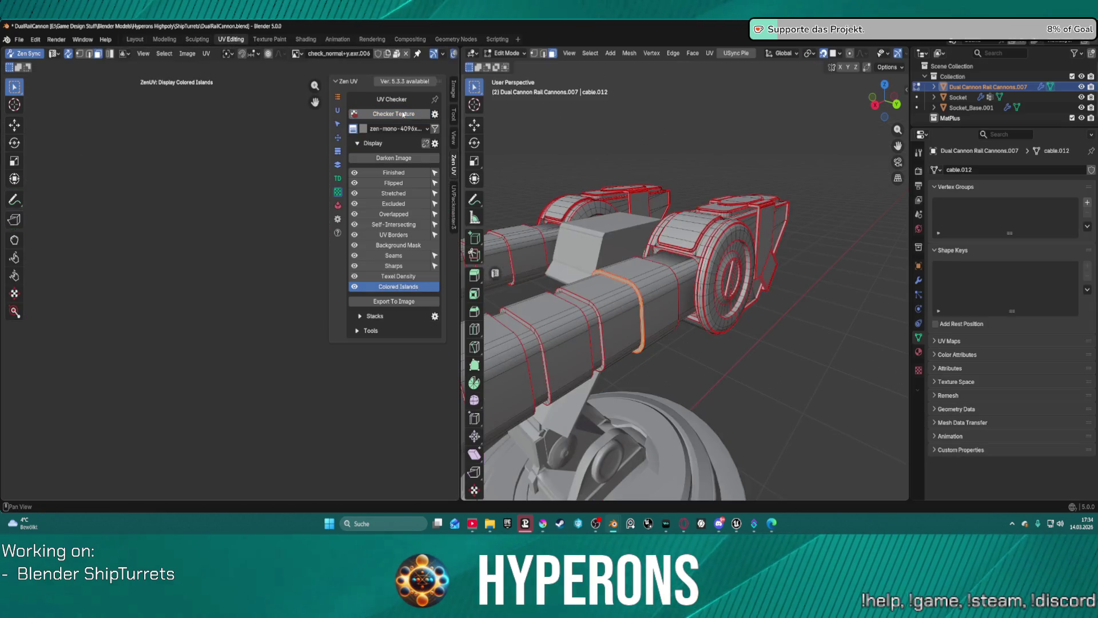
pyautogui.click(136, 40)
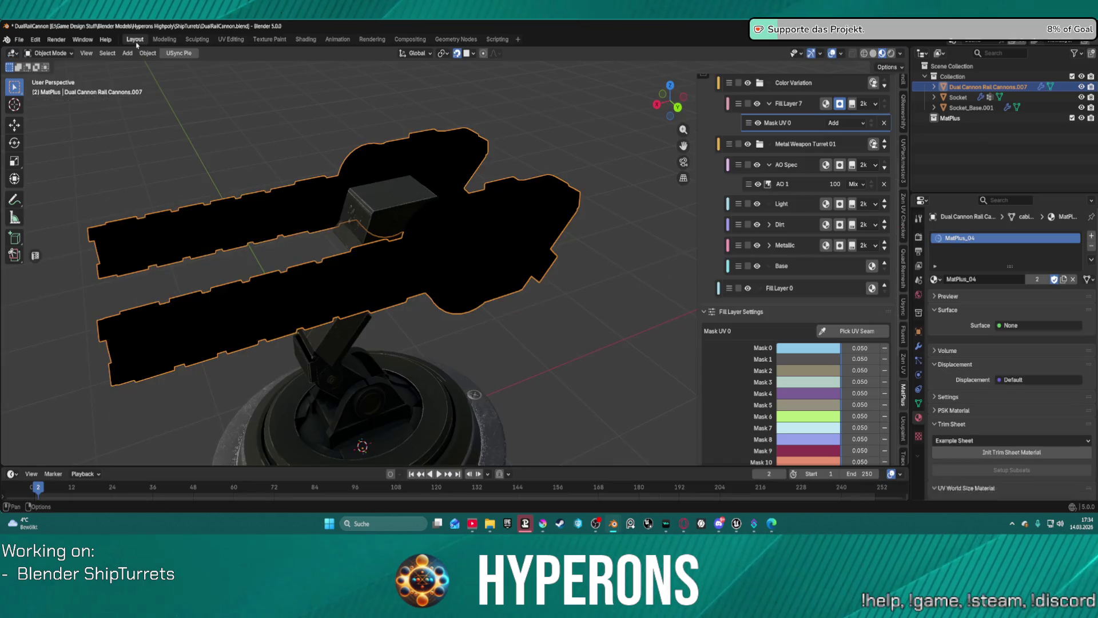
pyautogui.moveTo(527, 223); pyautogui.dragTo(553, 187, button='middle')
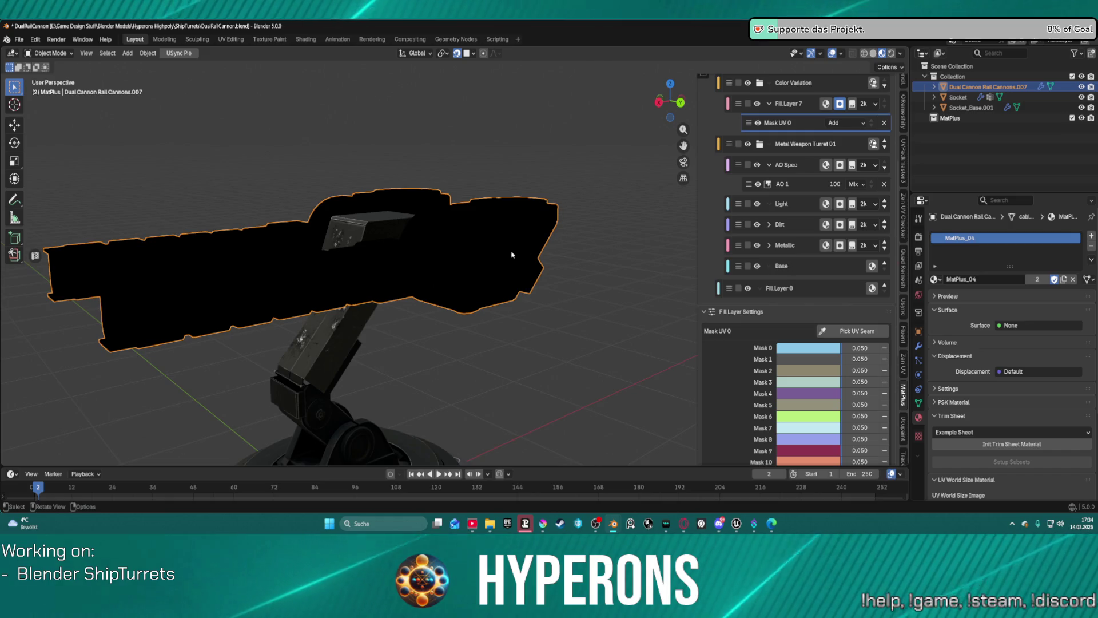
pyautogui.scroll(2, 515, 252)
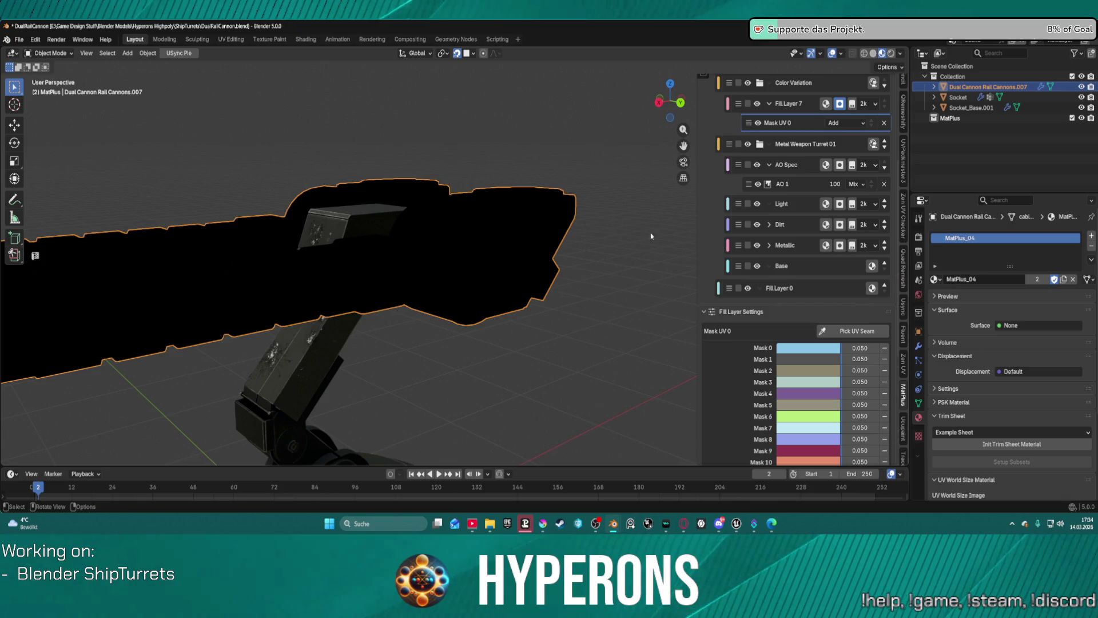
pyautogui.scroll(-5, 611, 211)
pyautogui.moveTo(611, 211); pyautogui.dragTo(541, 266, button='middle')
pyautogui.scroll(3, 541, 266)
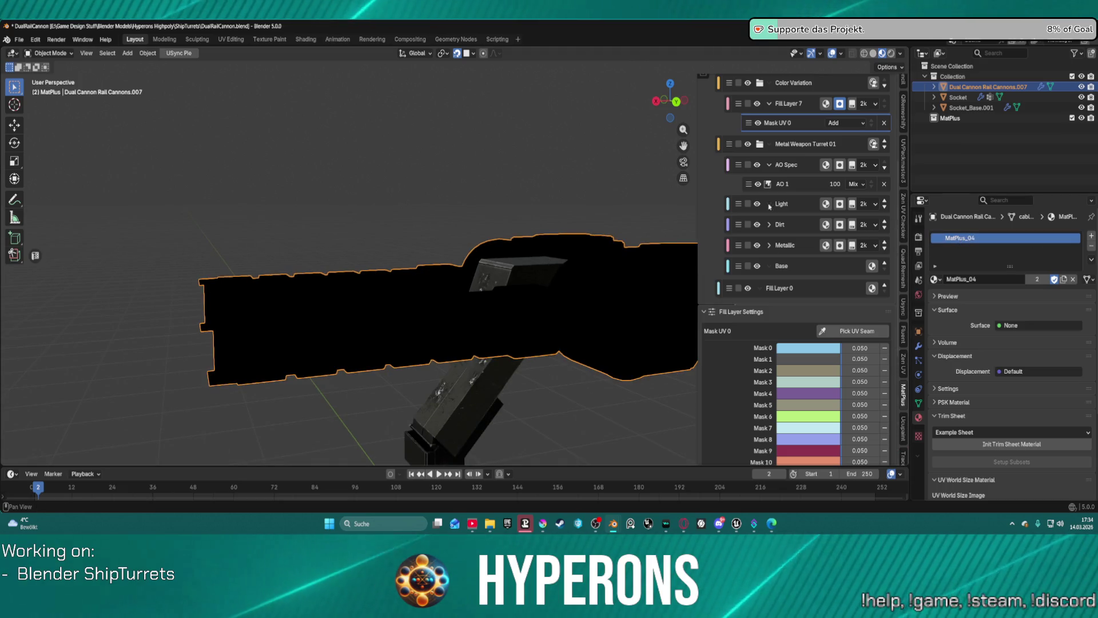
pyautogui.scroll(1, 684, 182)
pyautogui.scroll(6, 702, 197)
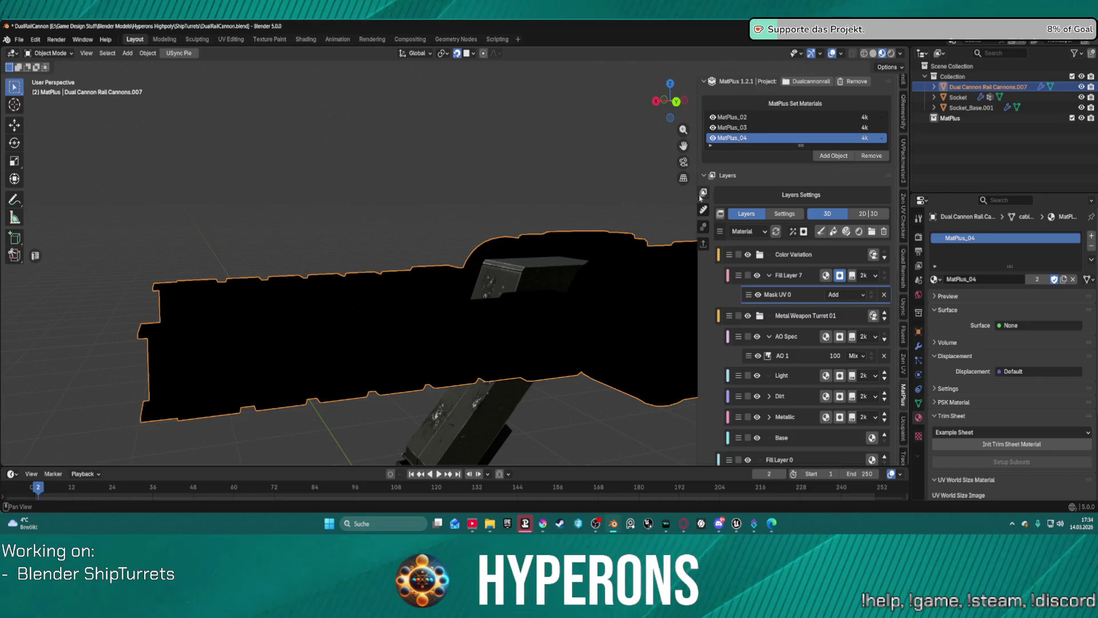
# Limit MatPlus baking to MatPlus_04 and bake the Edge map alone
pyautogui.click(704, 226)
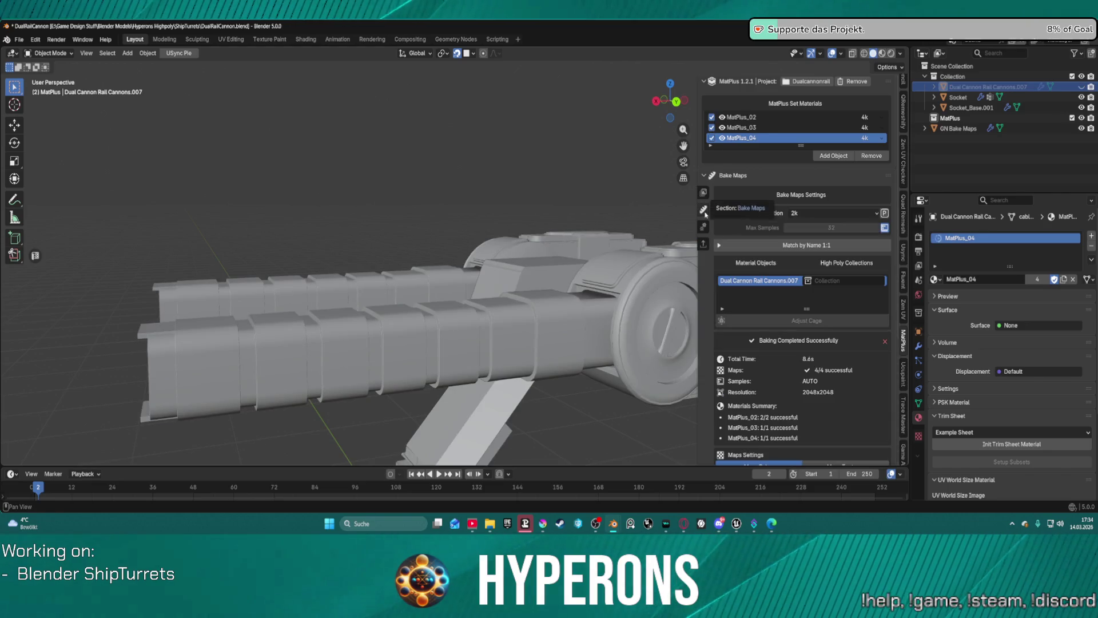
pyautogui.moveTo(714, 128); pyautogui.dragTo(712, 117)
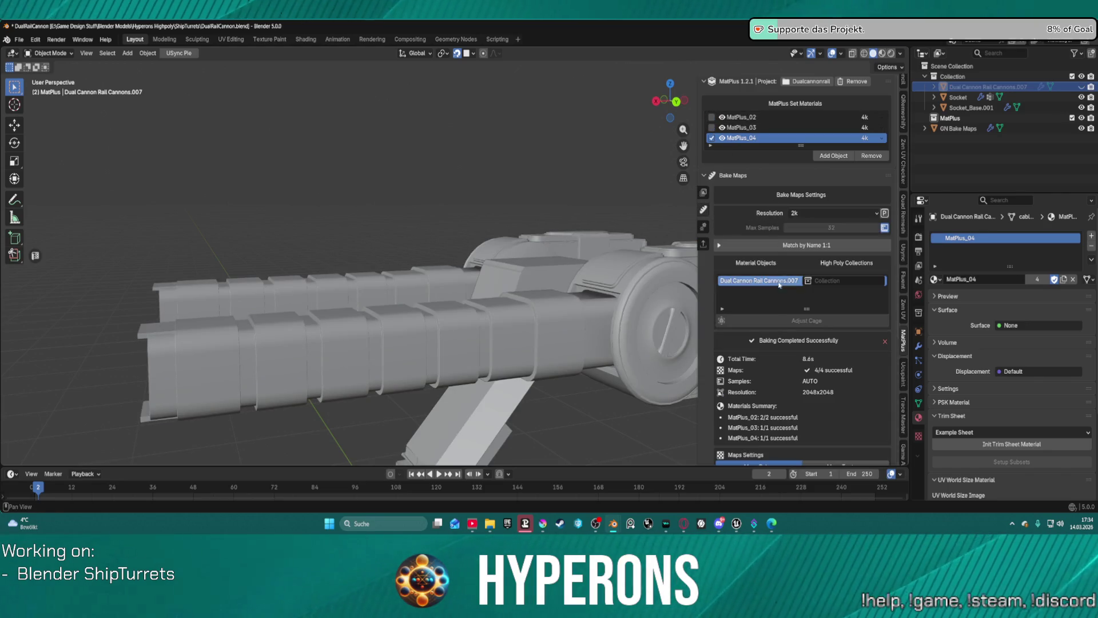
pyautogui.scroll(-8, 770, 406)
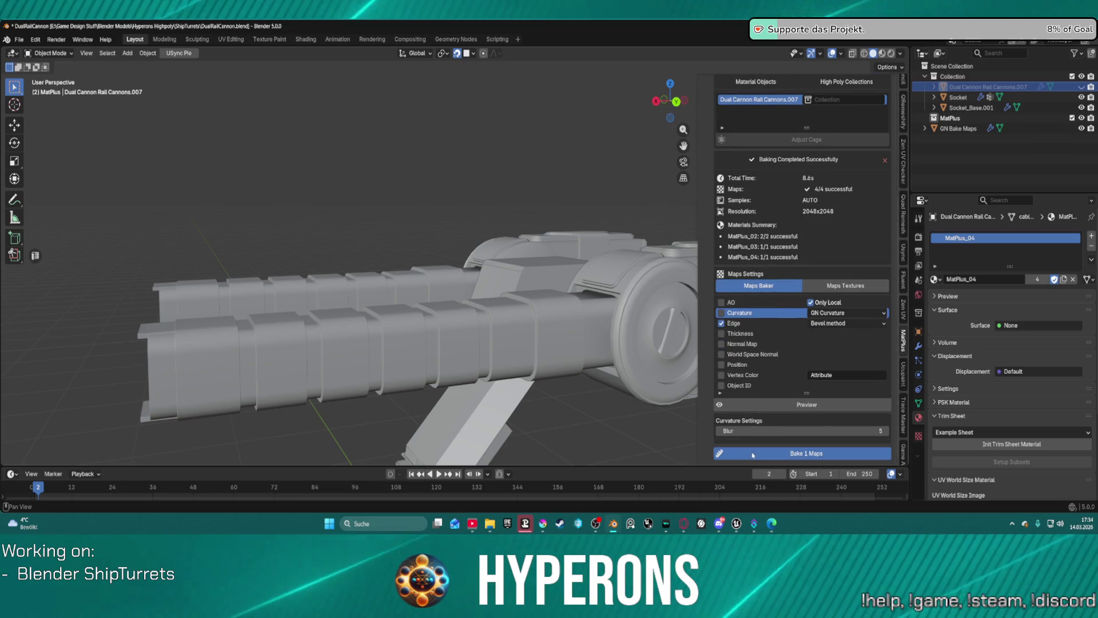
pyautogui.click(801, 453)
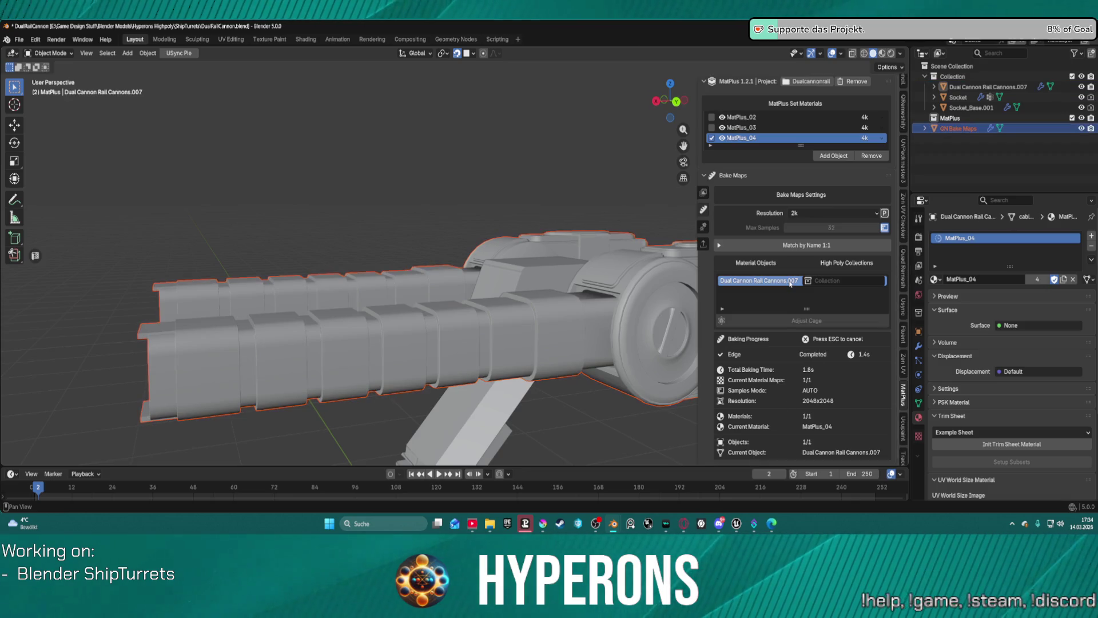
# Add thickness, normal, position and vertex colour maps and bake all nine at 2048x2048
pyautogui.scroll(-6, 783, 340)
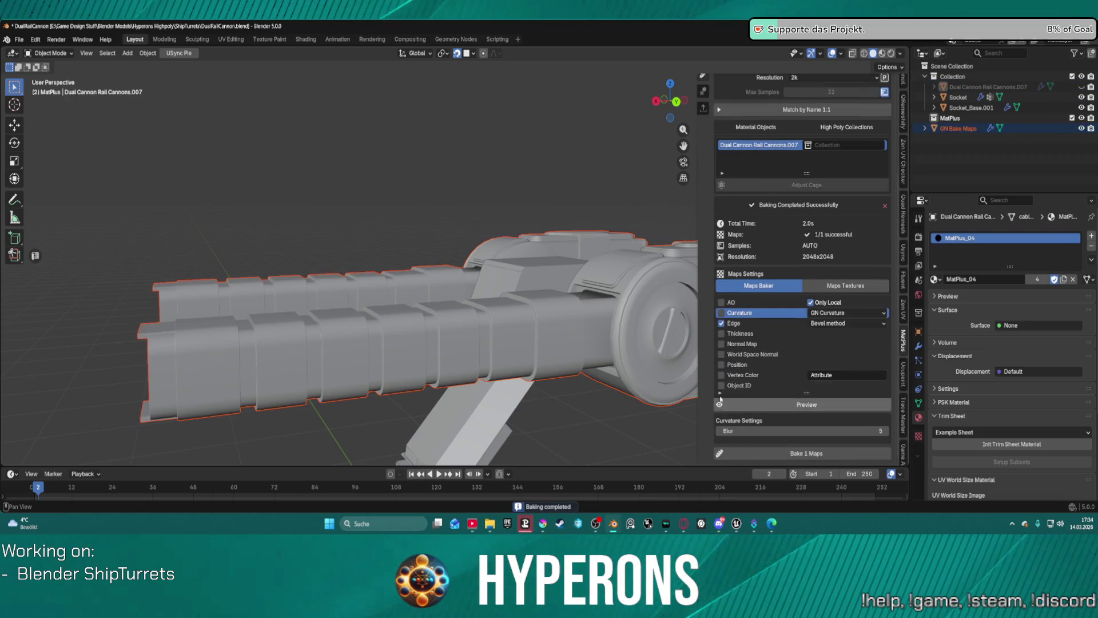
pyautogui.moveTo(723, 375); pyautogui.dragTo(722, 302)
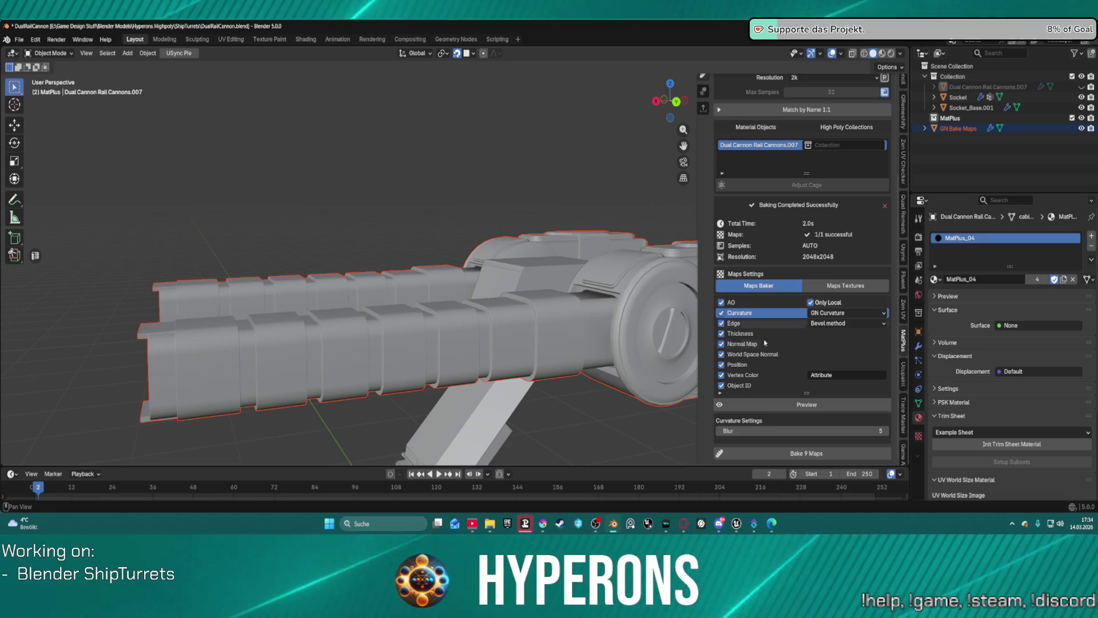
pyautogui.click(799, 457)
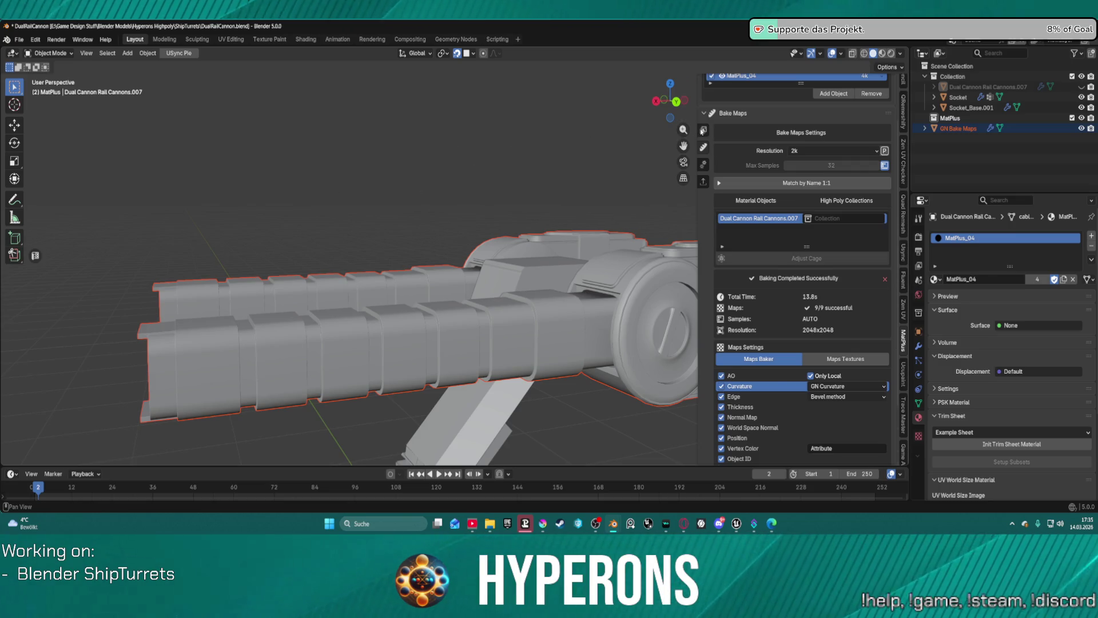
# Back in the Layers stack, preview the Color channel alone, then switch back to Material
pyautogui.click(703, 147)
pyautogui.moveTo(545, 254)
pyautogui.mouseDown(button='middle')
pyautogui.moveTo(535, 248)
pyautogui.moveTo(586, 274)
pyautogui.moveTo(583, 304)
pyautogui.moveTo(549, 277)
pyautogui.mouseUp(button='middle')
pyautogui.click(737, 169)
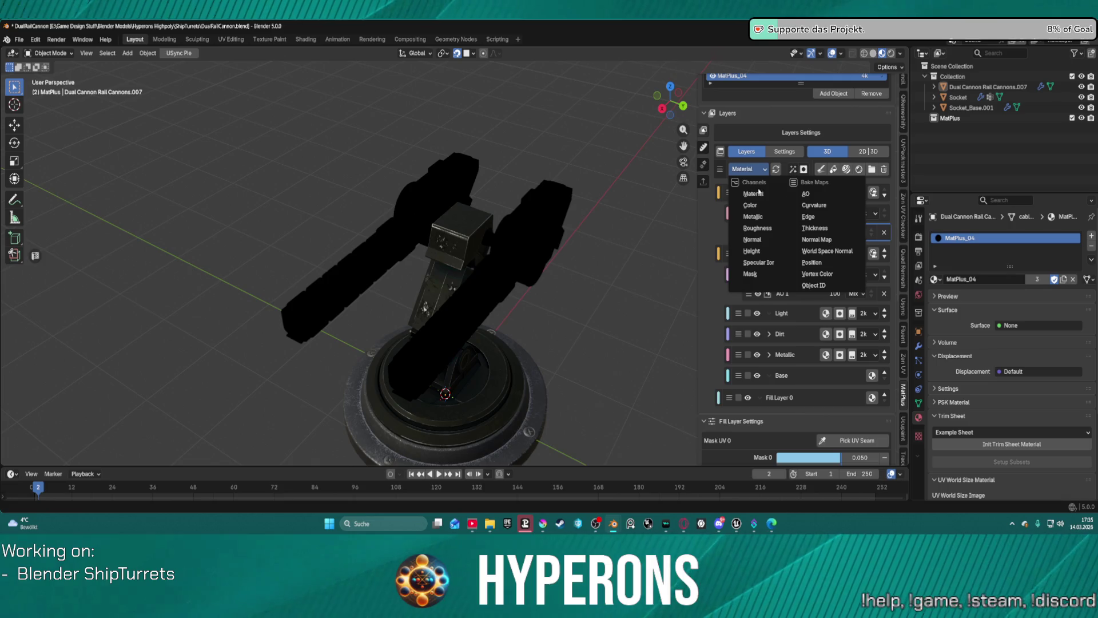
pyautogui.click(758, 193)
pyautogui.click(755, 168)
pyautogui.click(750, 205)
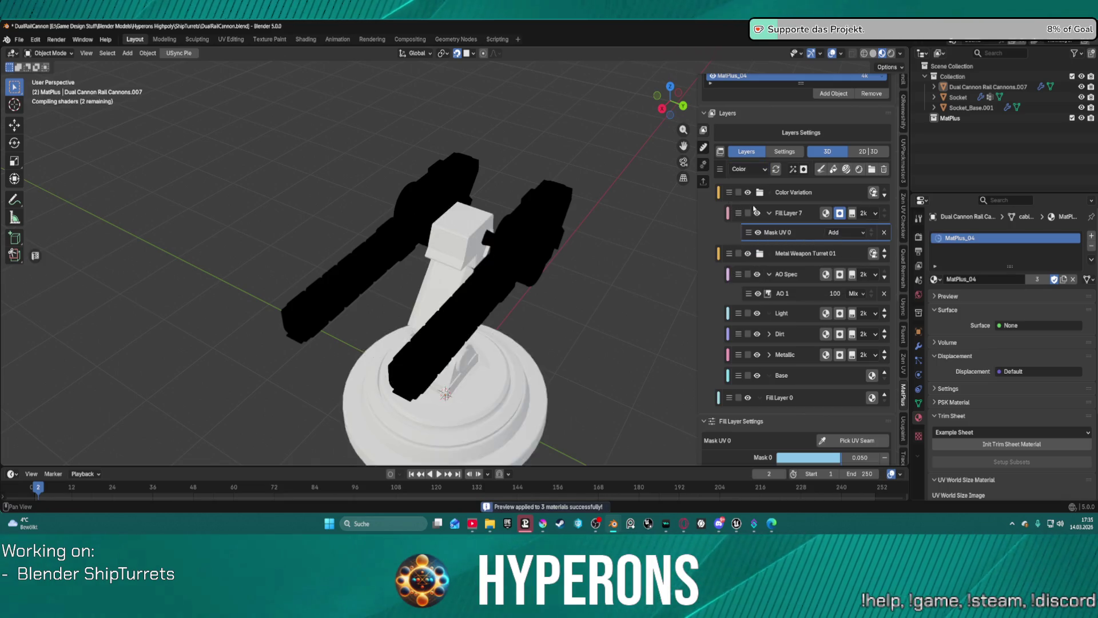
pyautogui.click(747, 172)
pyautogui.click(761, 196)
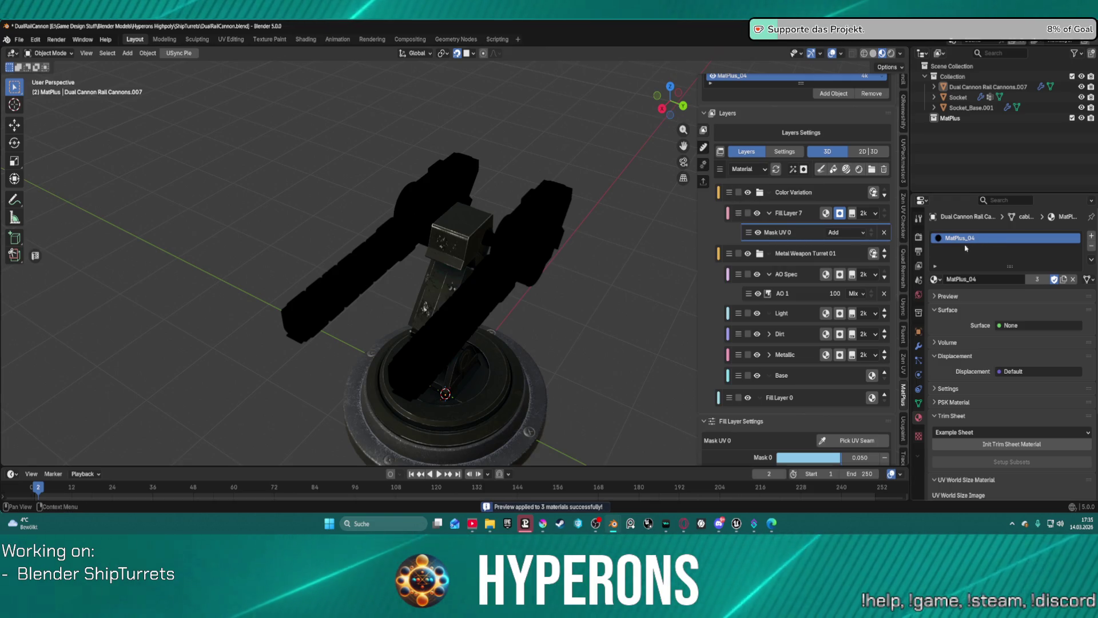
pyautogui.scroll(-5, 682, 331)
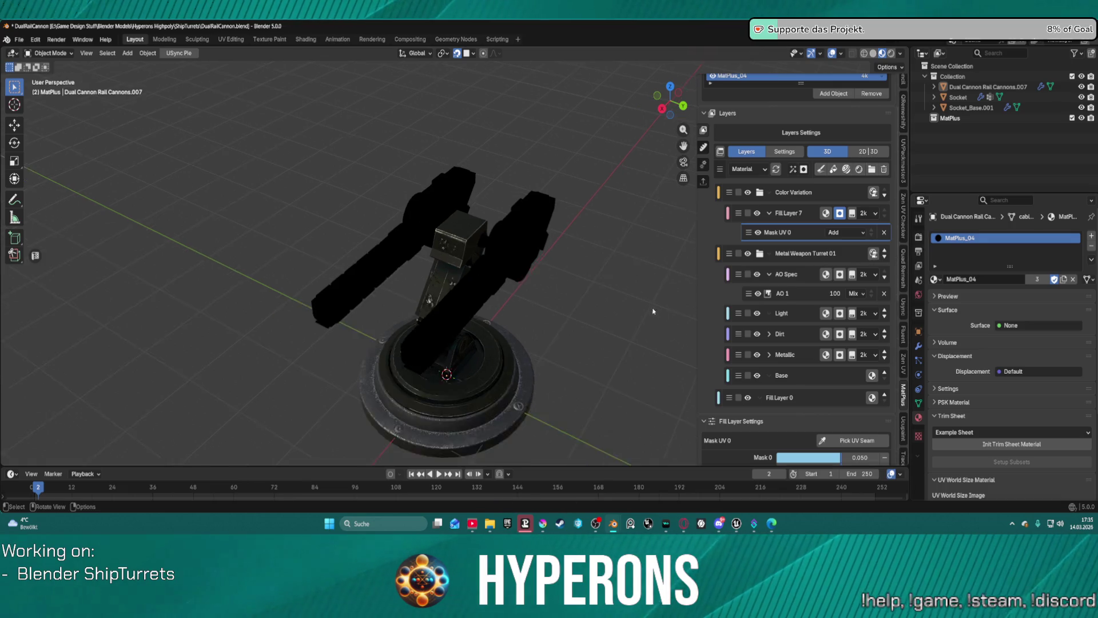
pyautogui.moveTo(682, 331); pyautogui.dragTo(610, 244, button='middle')
pyautogui.scroll(3, 610, 245)
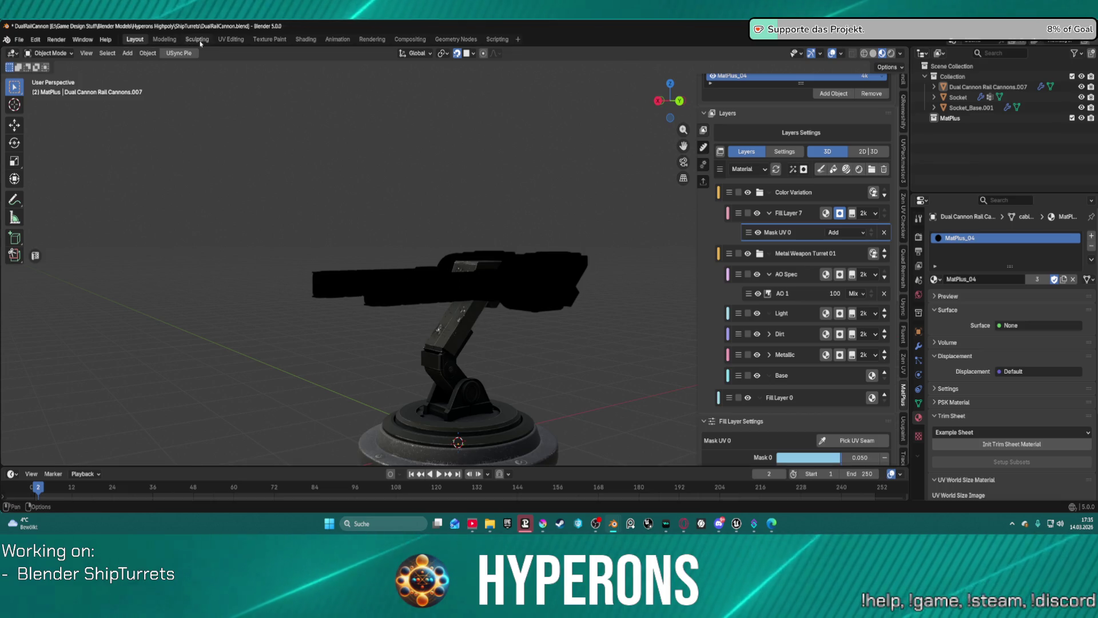
pyautogui.click(220, 41)
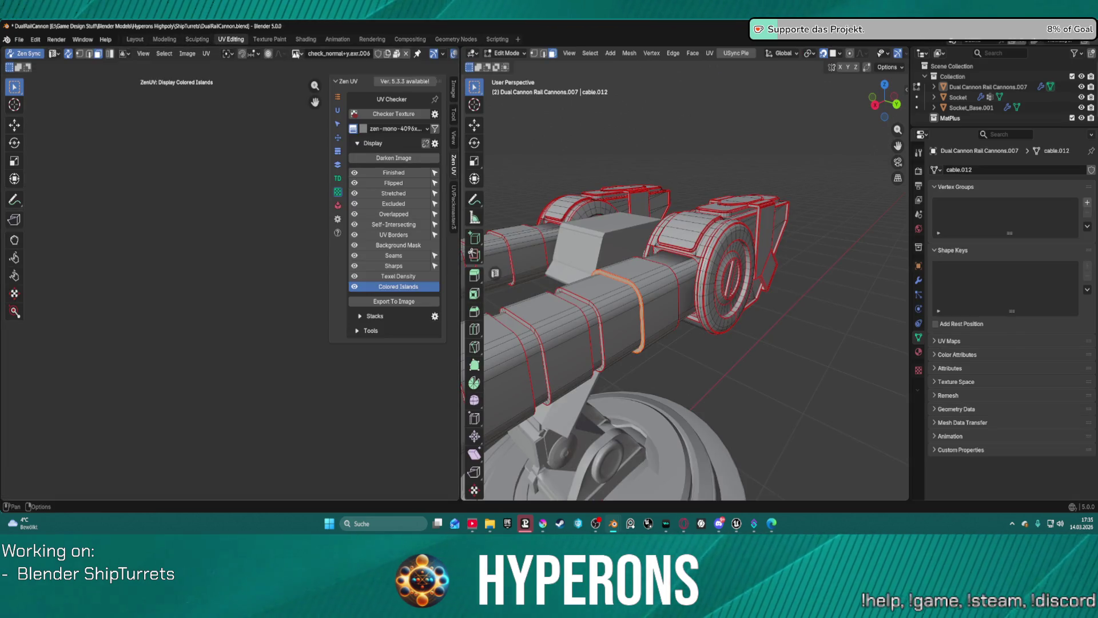
pyautogui.press('a')
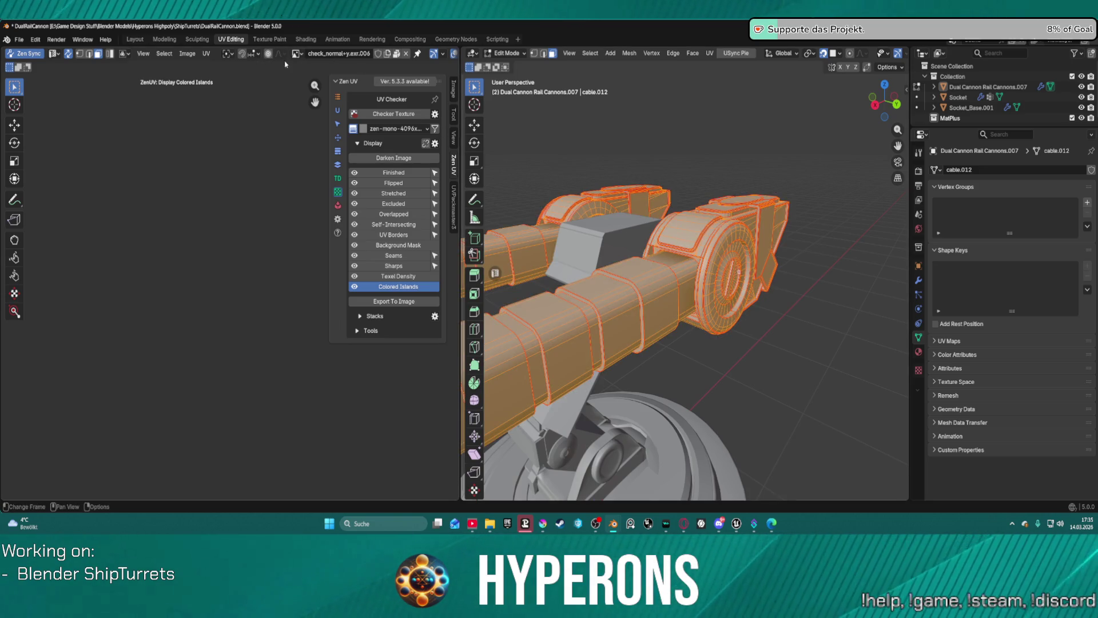
pyautogui.click(388, 115)
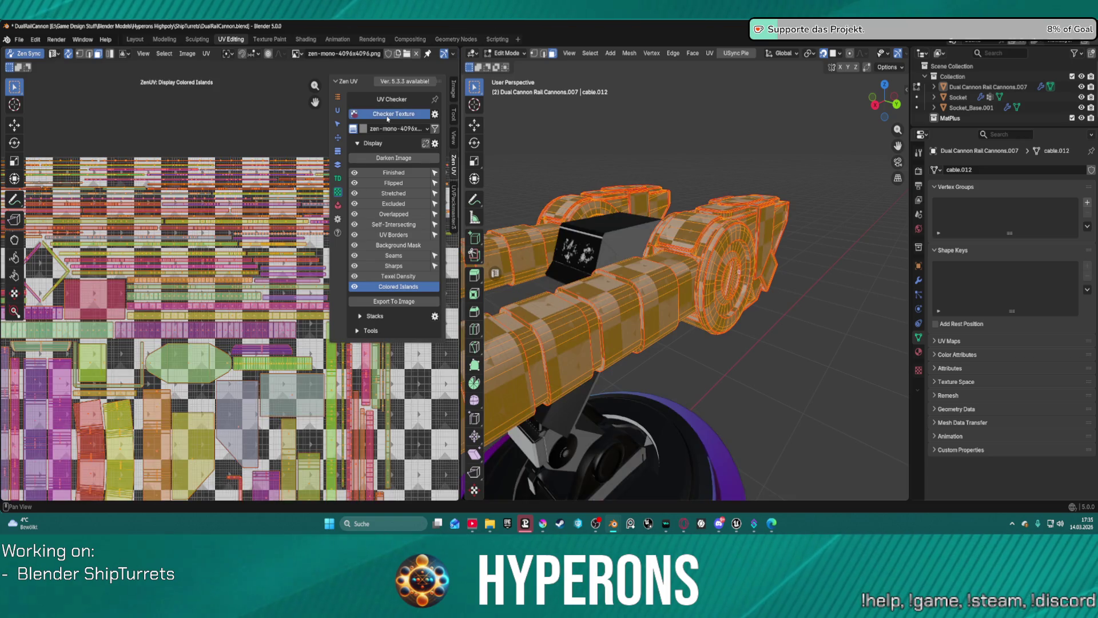
pyautogui.click(388, 117)
pyautogui.click(387, 115)
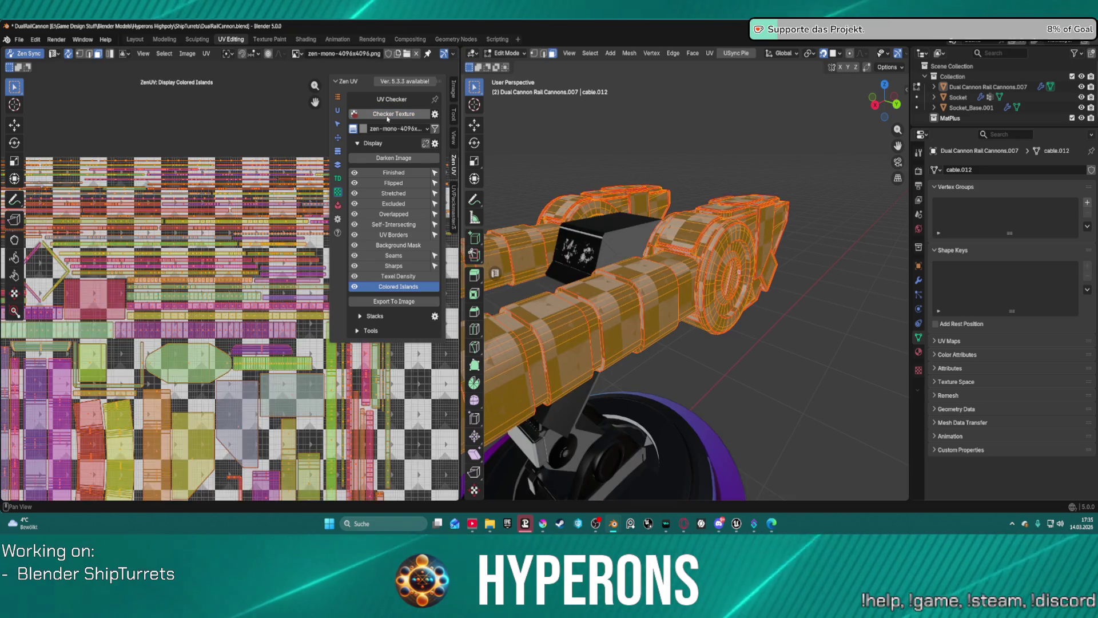
pyautogui.click(383, 116)
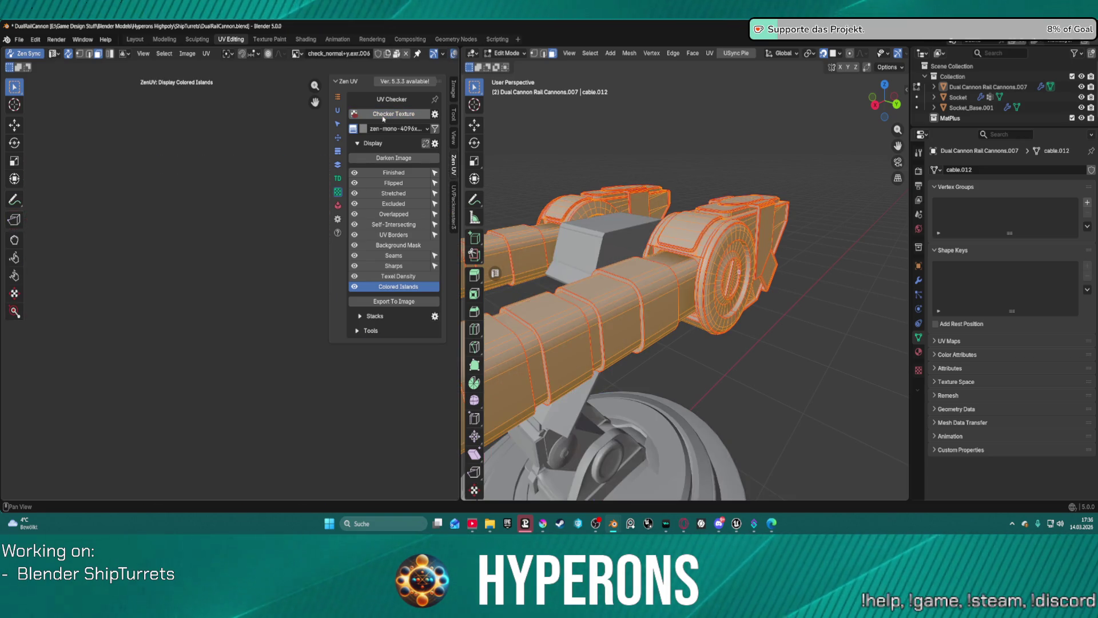
pyautogui.click(400, 288)
pyautogui.click(296, 53)
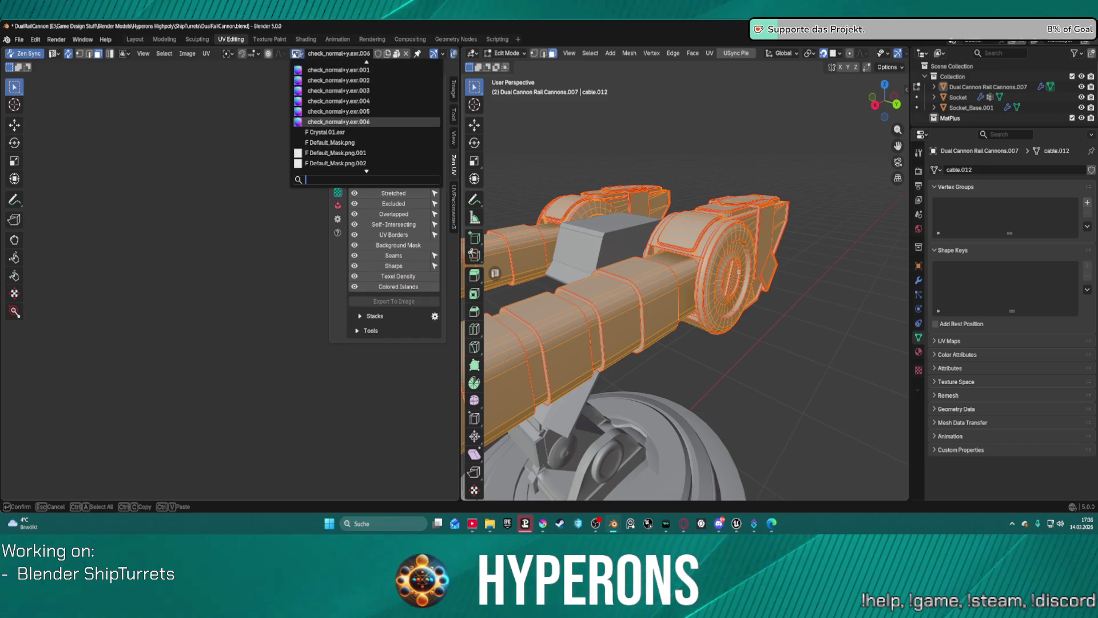
pyautogui.scroll(-8, 372, 149)
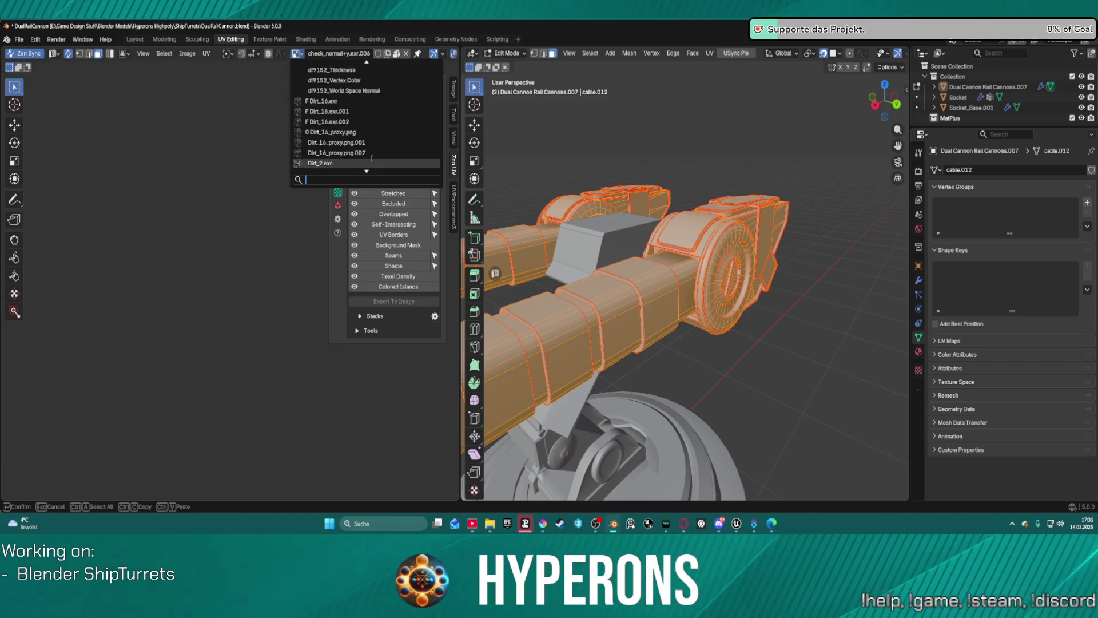
pyautogui.scroll(-10, 372, 159)
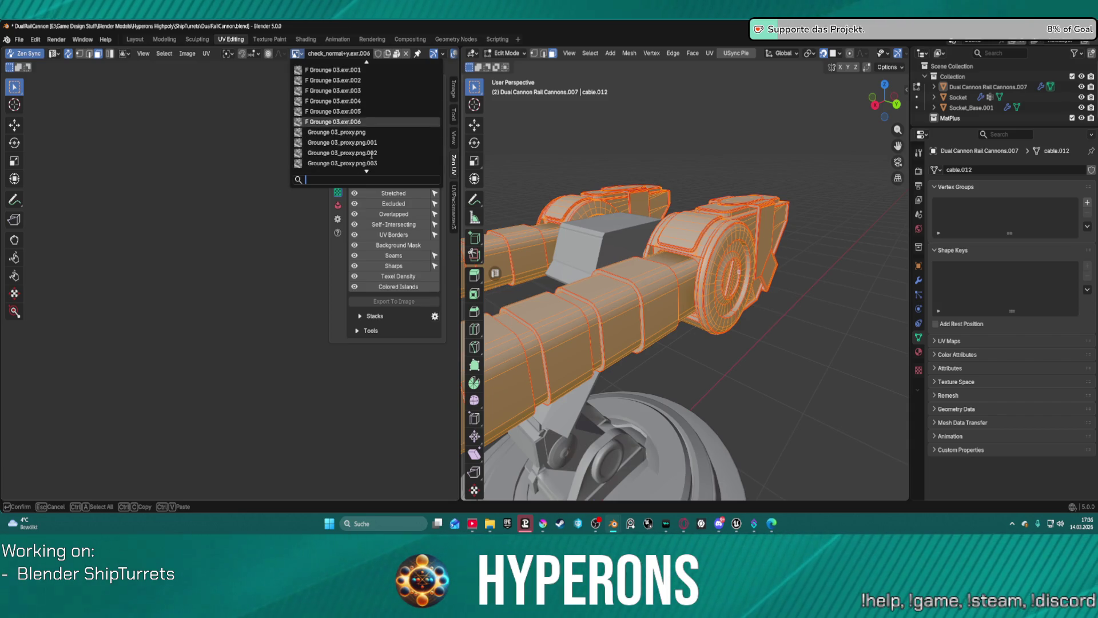
pyautogui.scroll(-10, 379, 151)
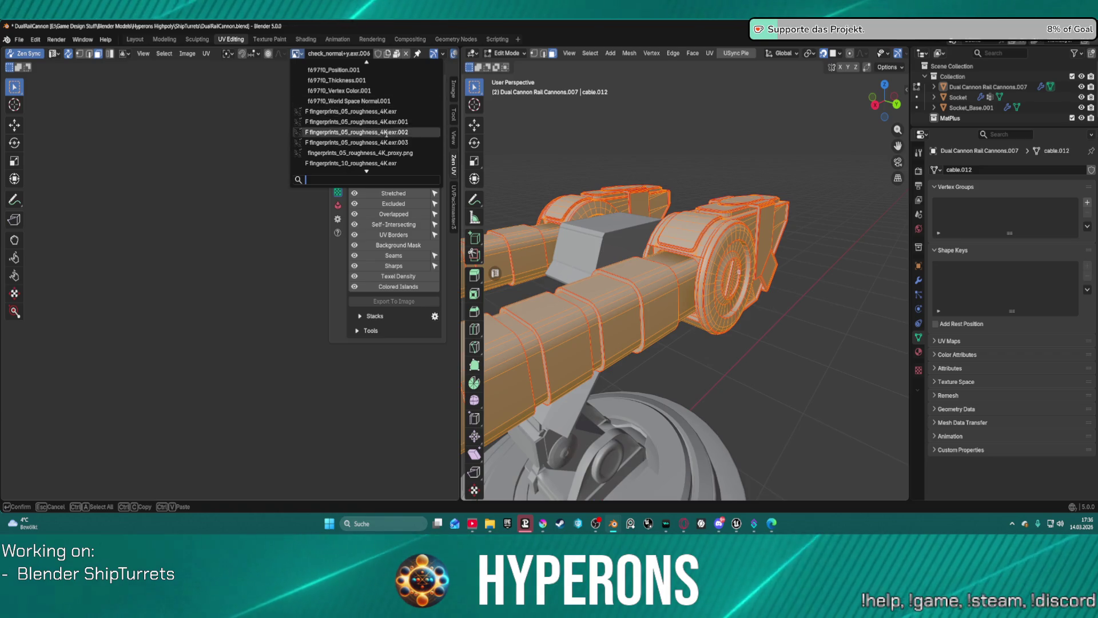
pyautogui.scroll(-4, 390, 141)
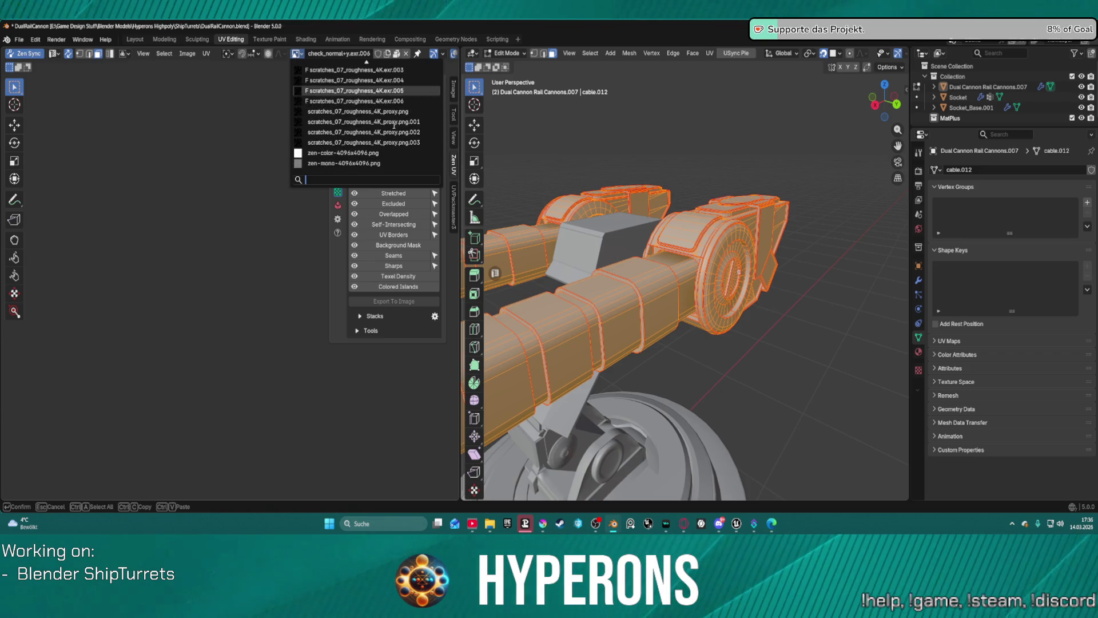
pyautogui.scroll(8, 391, 125)
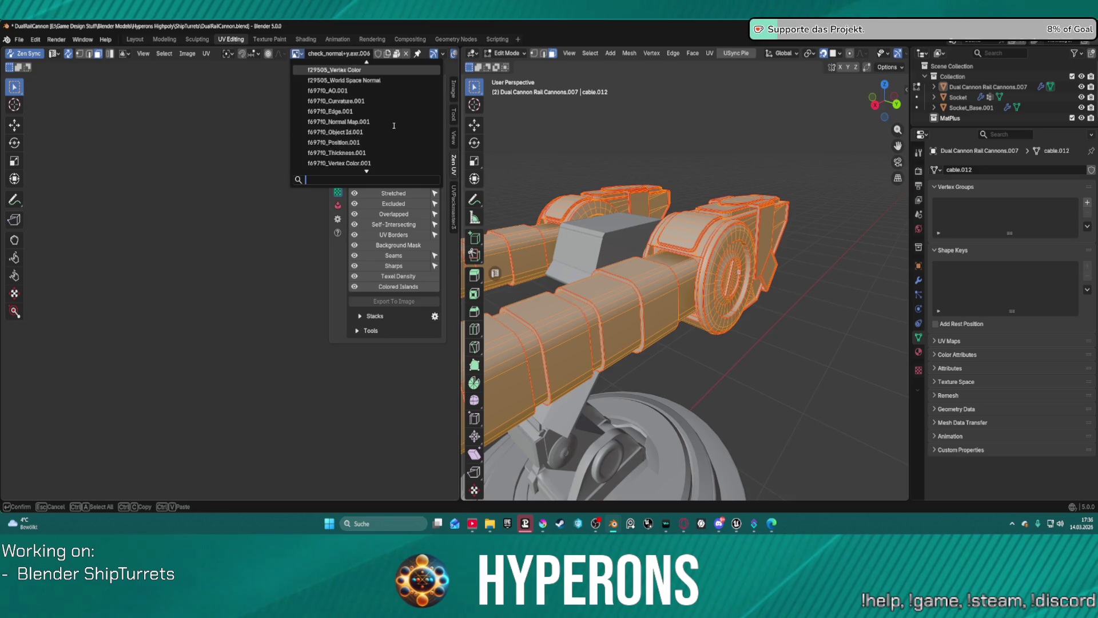
pyautogui.scroll(10, 394, 125)
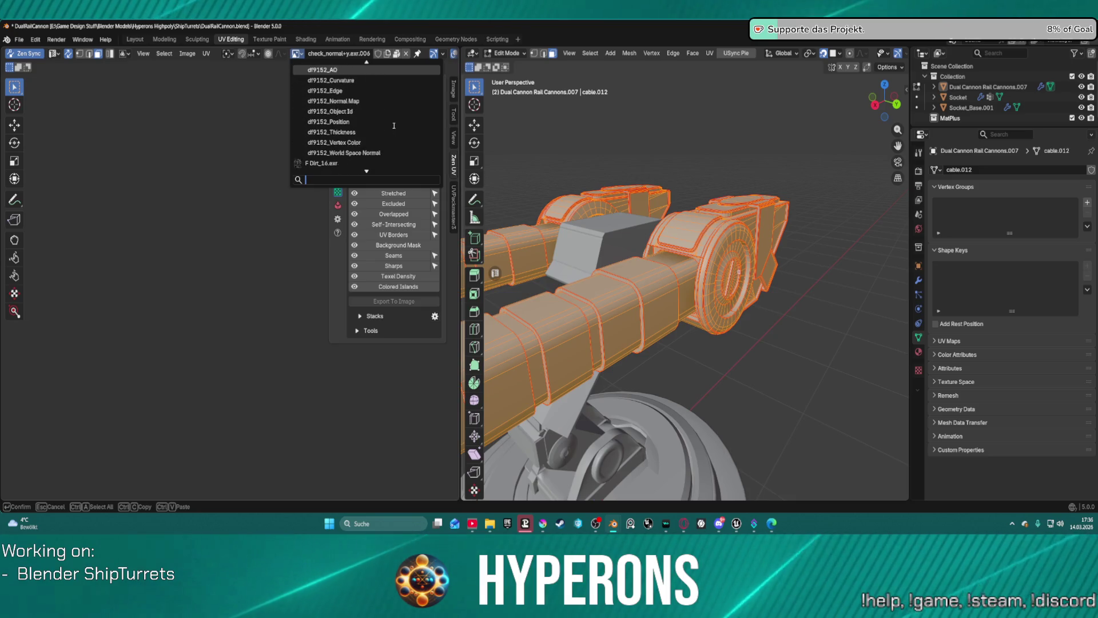
pyautogui.scroll(15, 393, 125)
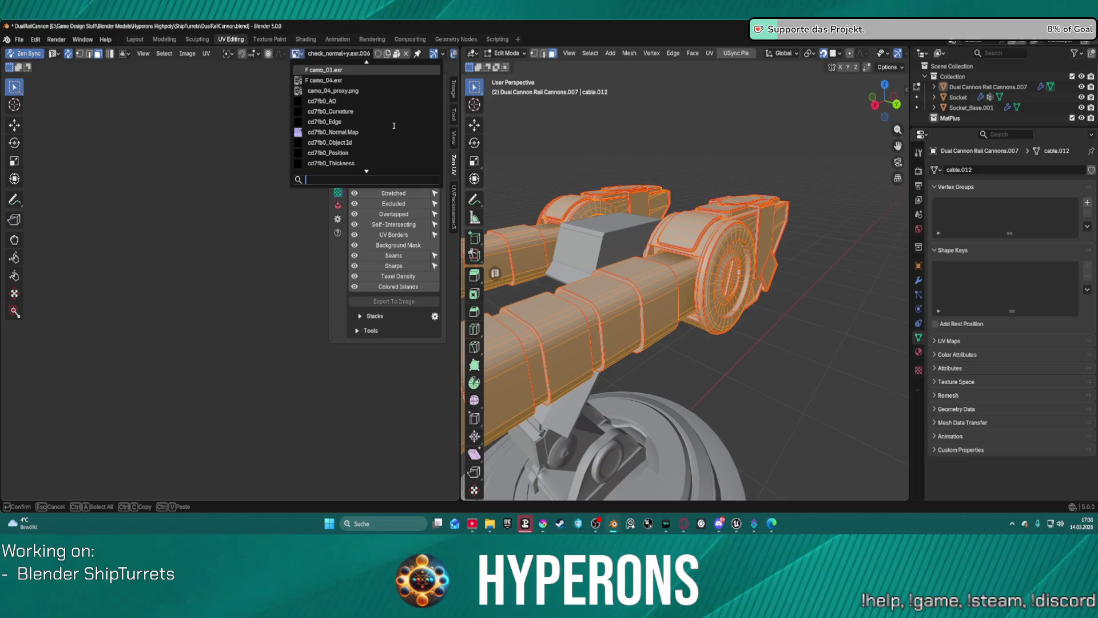
pyautogui.scroll(10, 393, 125)
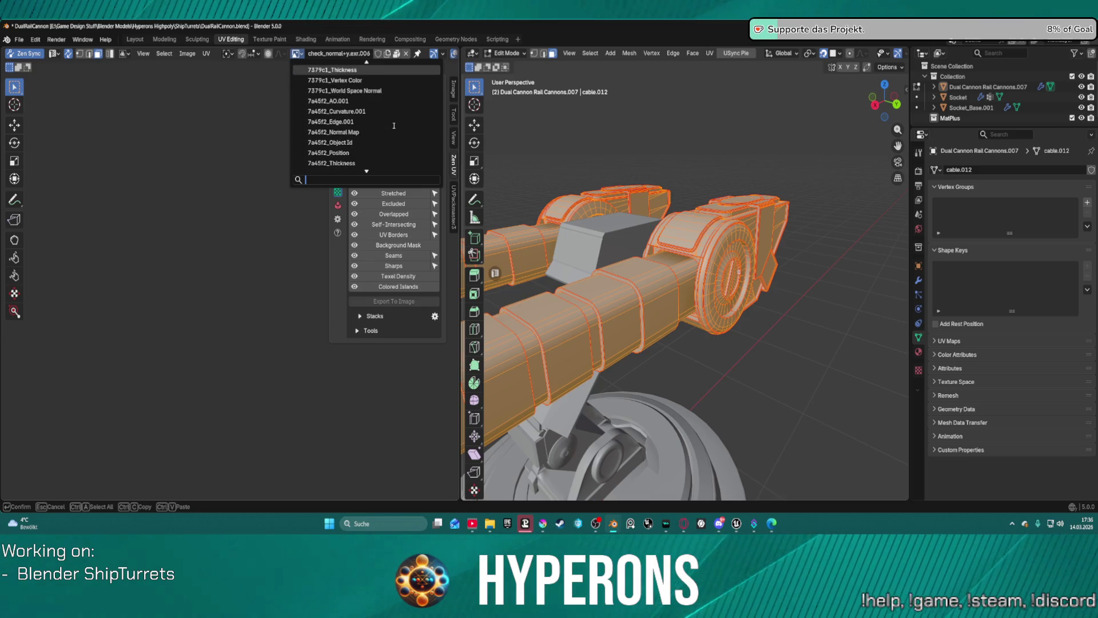
pyautogui.press('Escape')
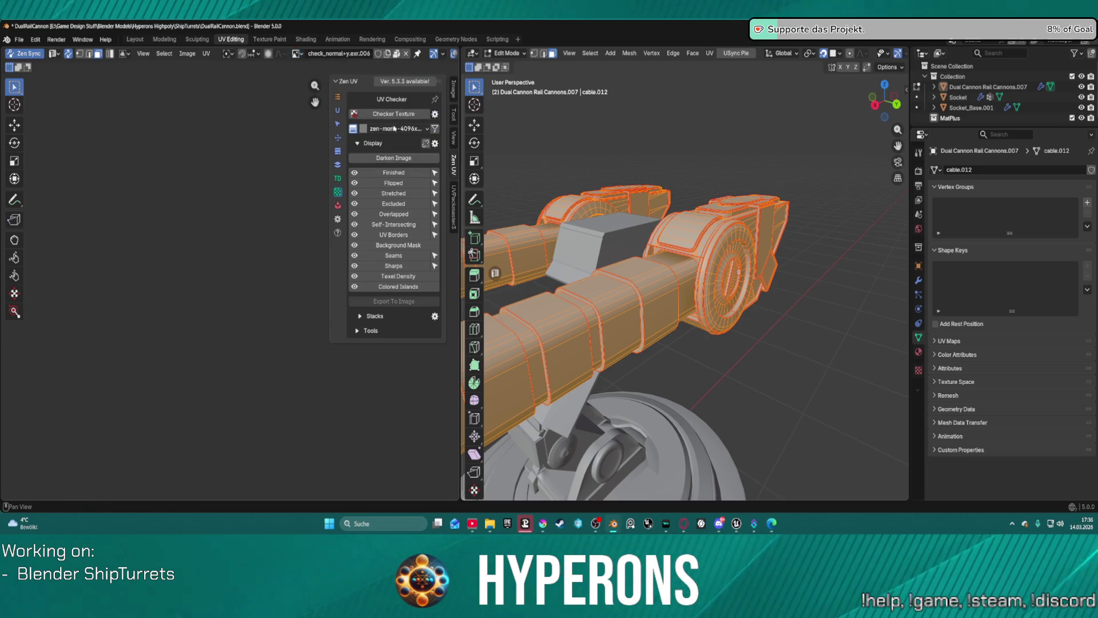
pyautogui.click(303, 54)
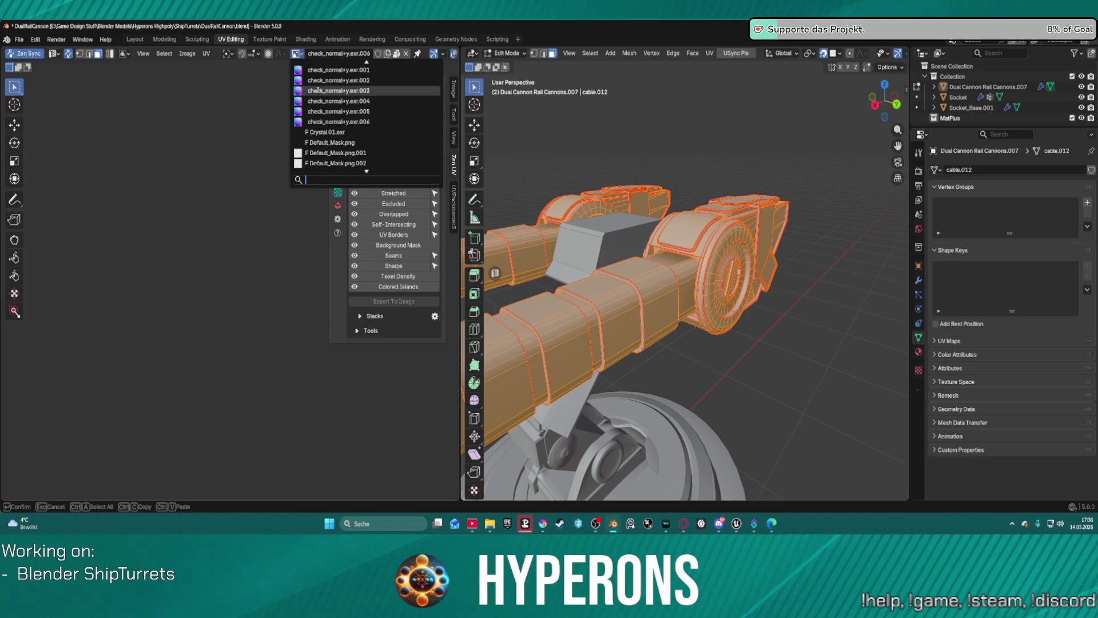
pyautogui.scroll(10, 392, 117)
pyautogui.scroll(10, 392, 117)
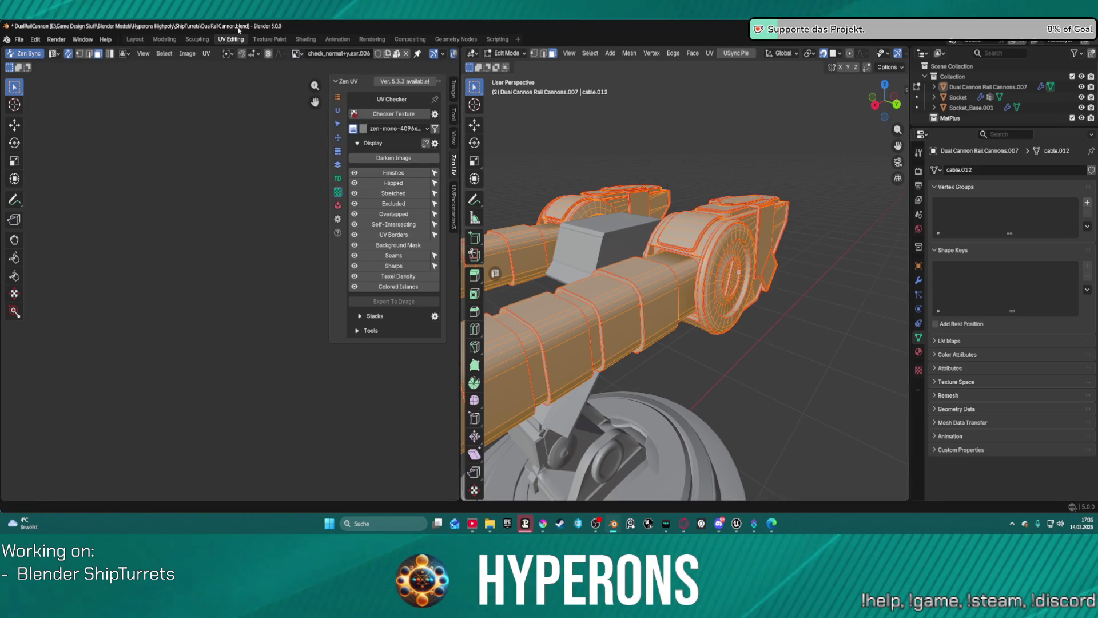
pyautogui.click(129, 38)
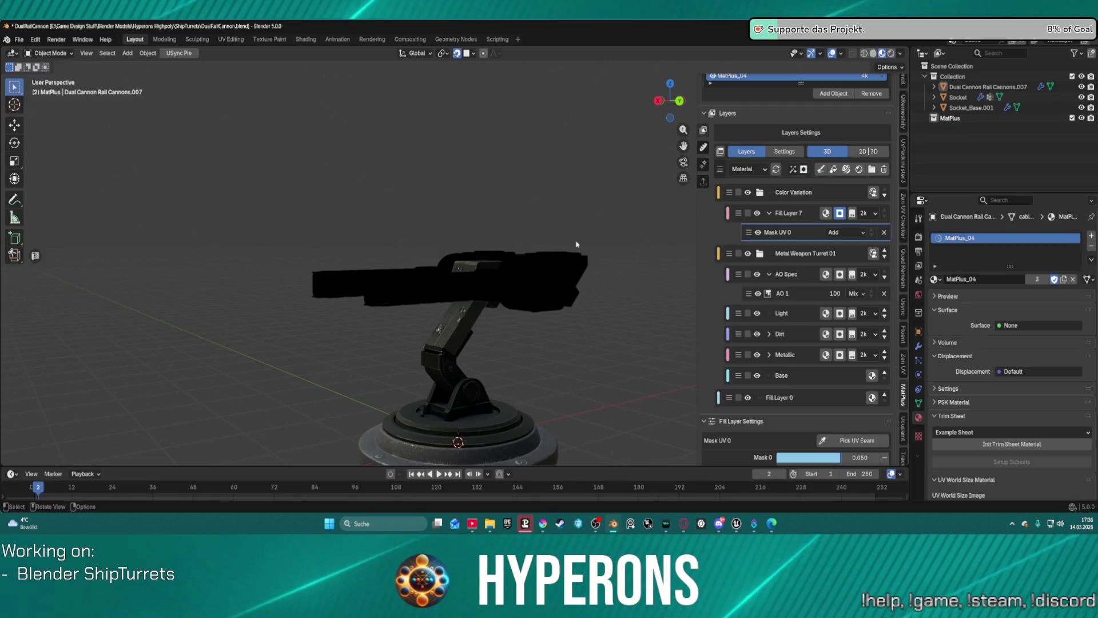
# Remove MatPlus_04, then add Dual Cannon Rail Cannons.007 as a fresh MatPlus_04 set material
pyautogui.scroll(3, 865, 99)
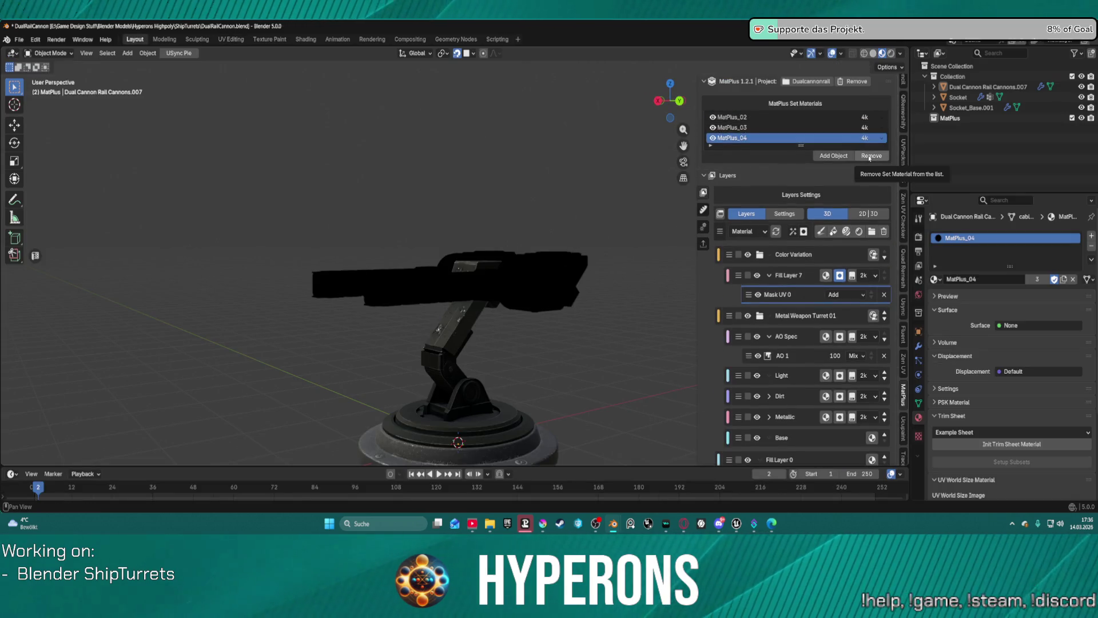
pyautogui.click(870, 157)
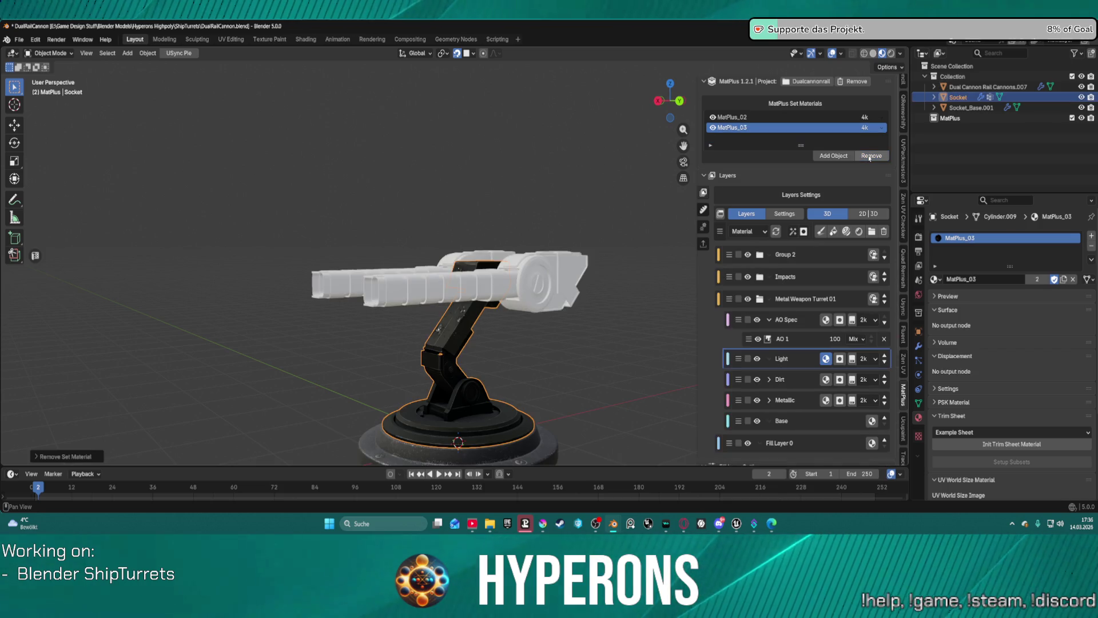
pyautogui.click(827, 156)
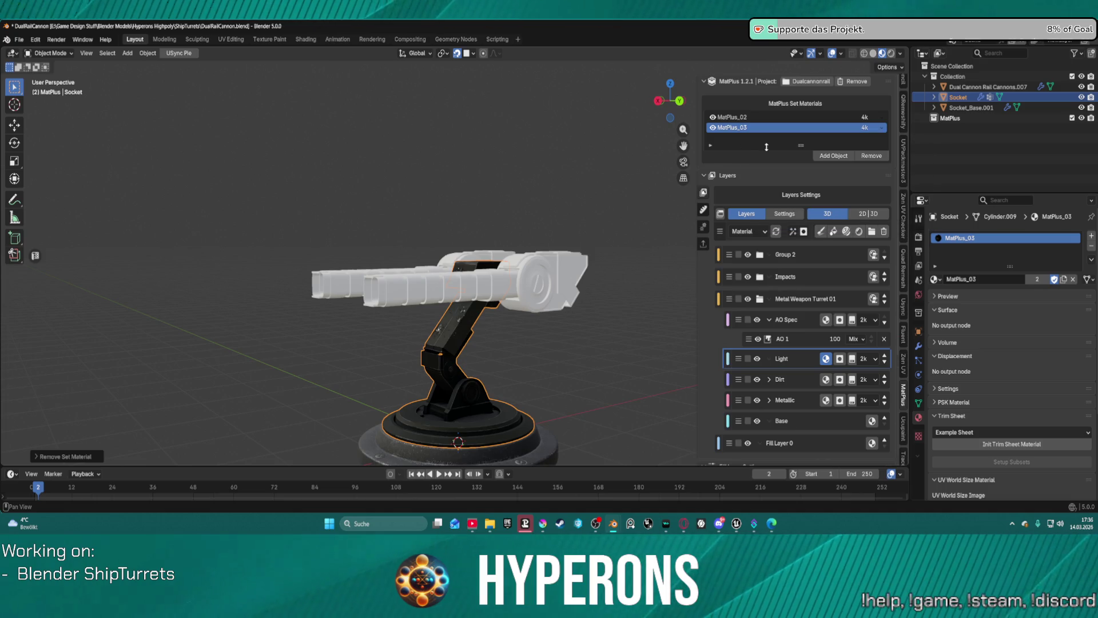
pyautogui.click(554, 276)
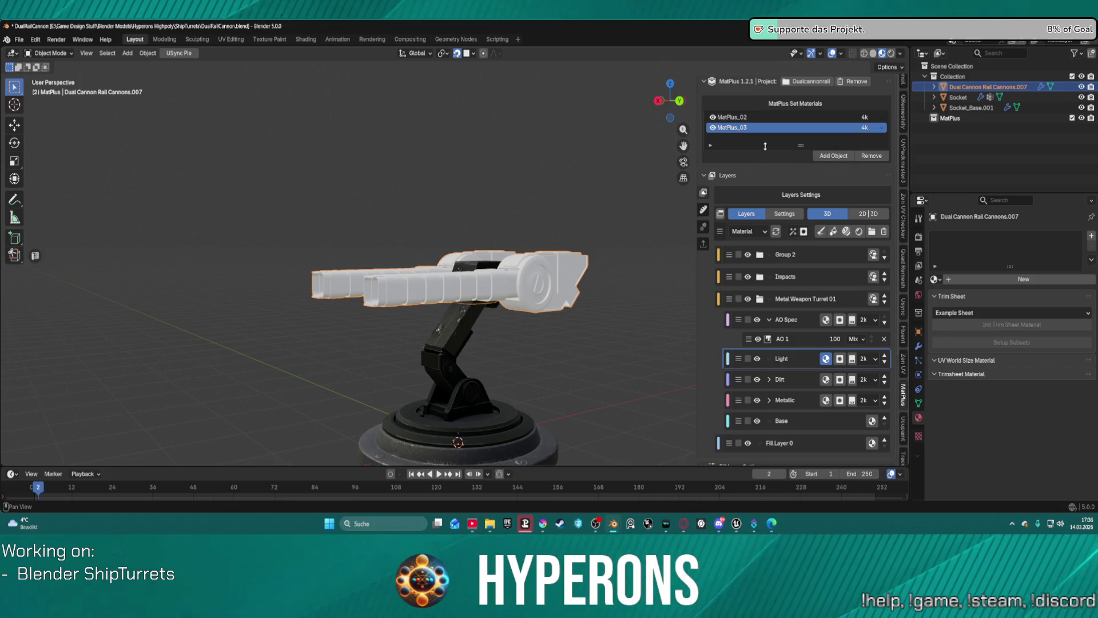
pyautogui.click(835, 158)
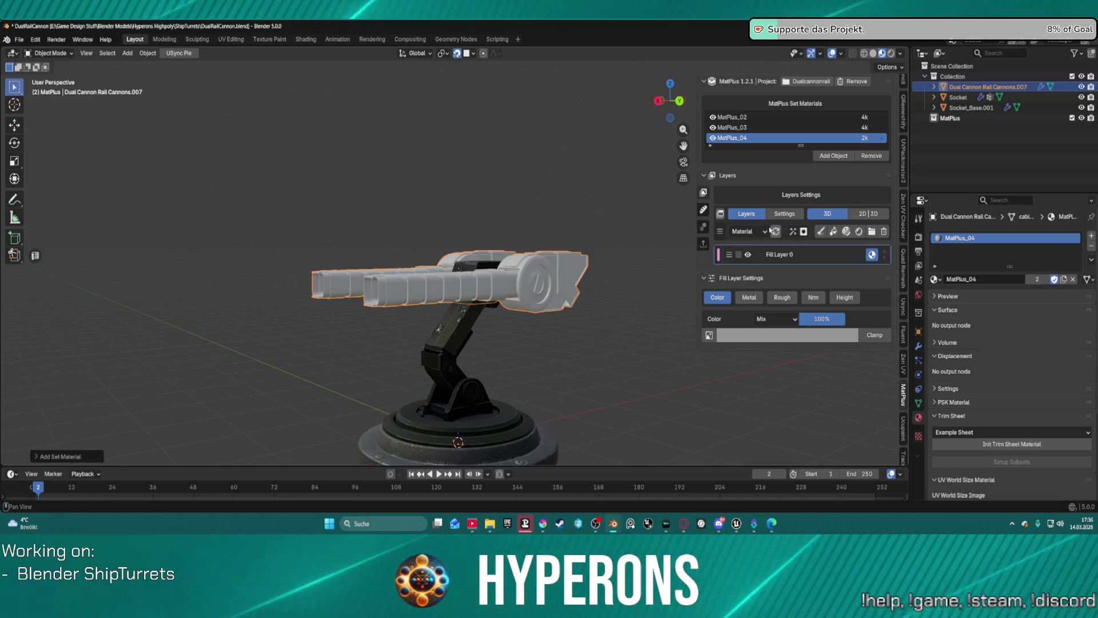
# Set bake resolution to 4k and the Edge method to Bevel, then bake all nine maps
pyautogui.click(703, 210)
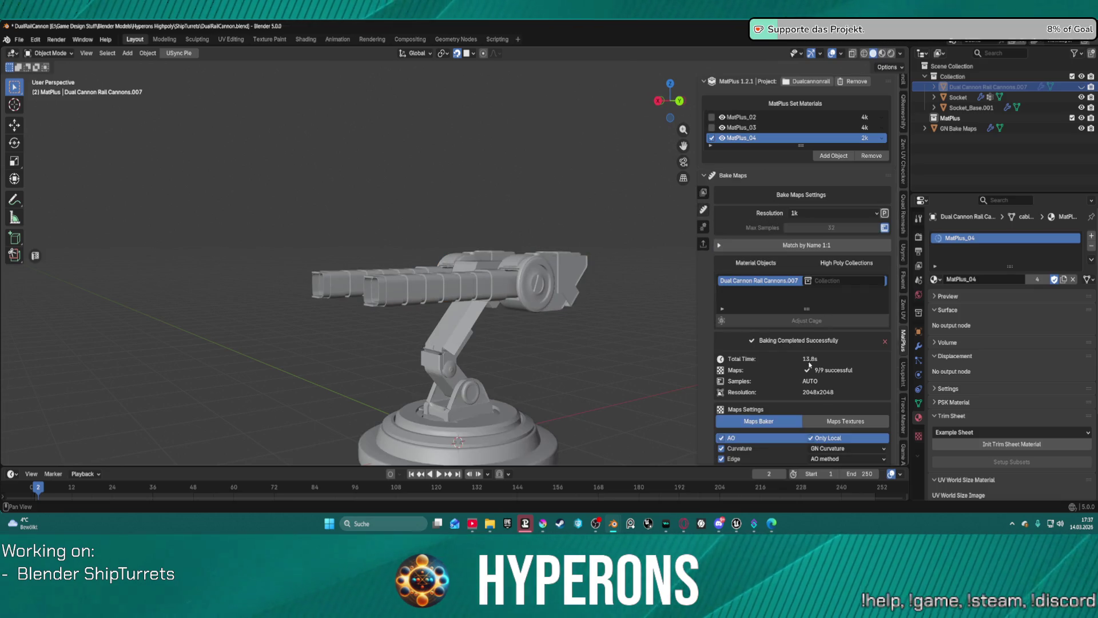
pyautogui.click(821, 214)
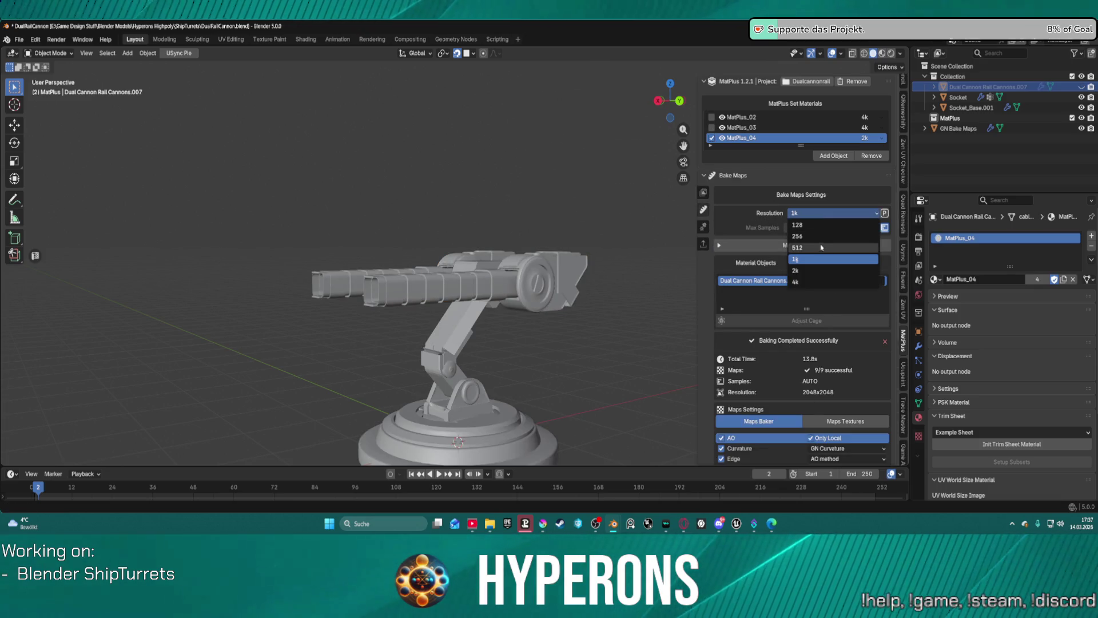
pyautogui.click(816, 284)
pyautogui.scroll(-5, 821, 343)
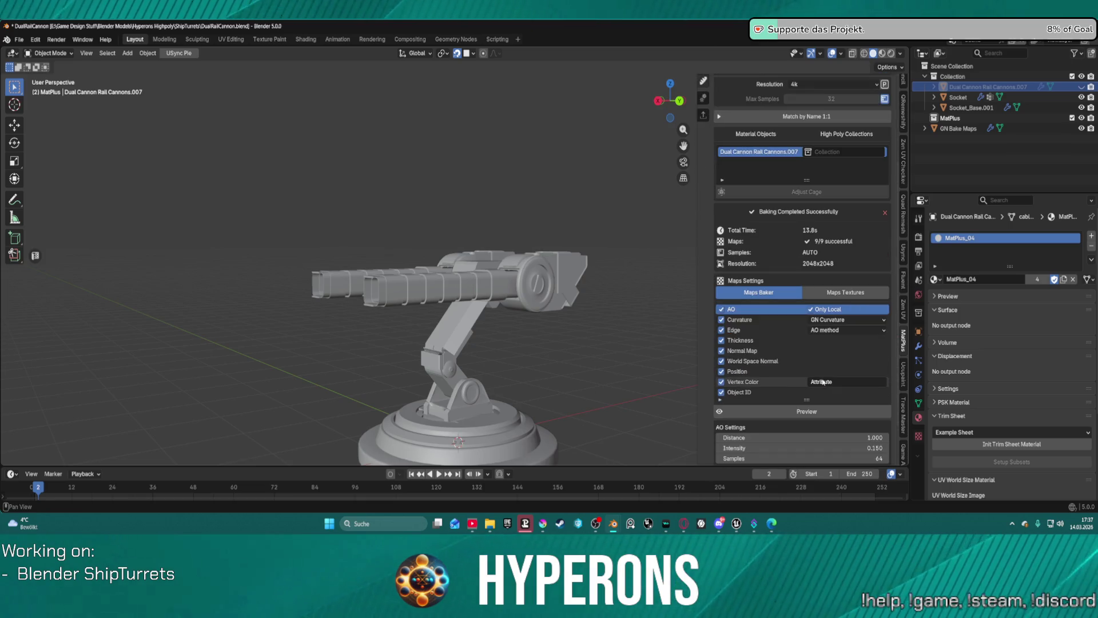
pyautogui.click(835, 330)
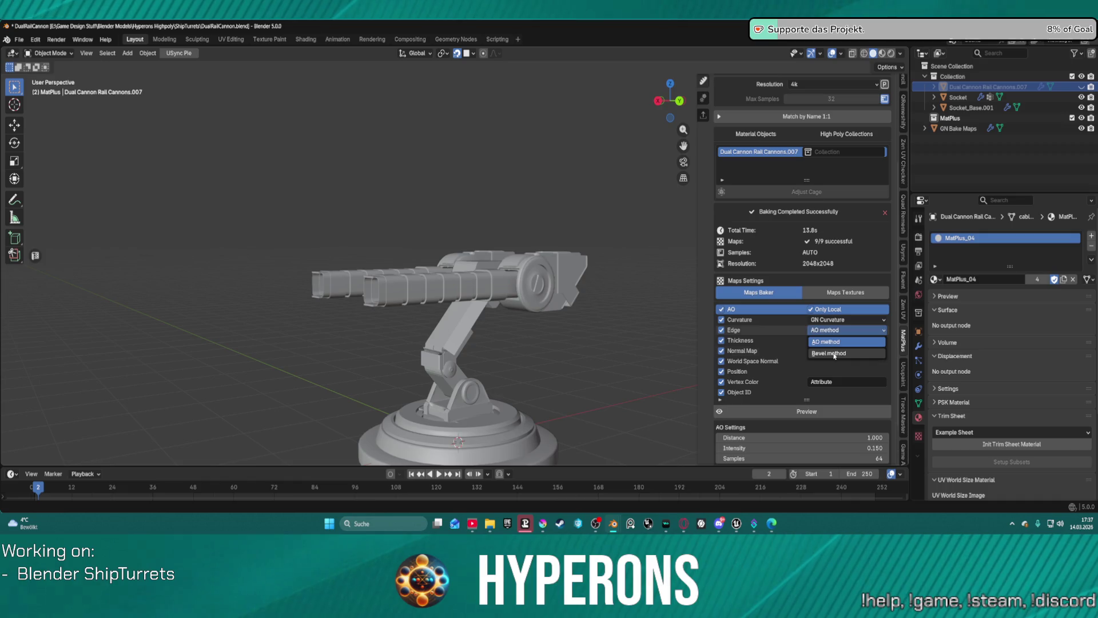
pyautogui.click(829, 353)
pyautogui.scroll(-2, 716, 160)
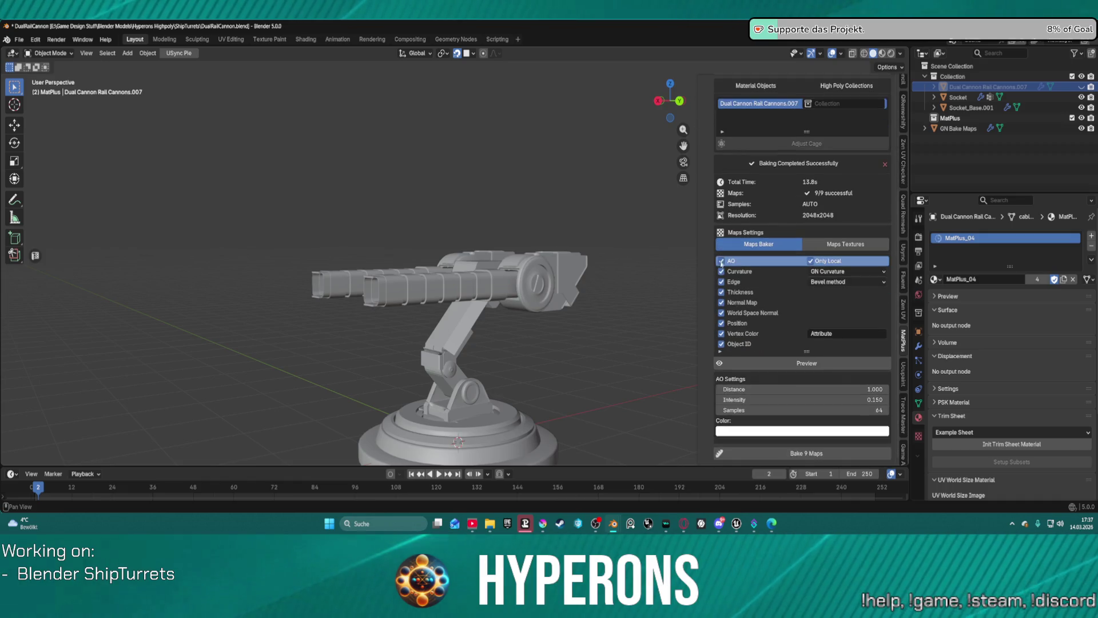
pyautogui.click(780, 455)
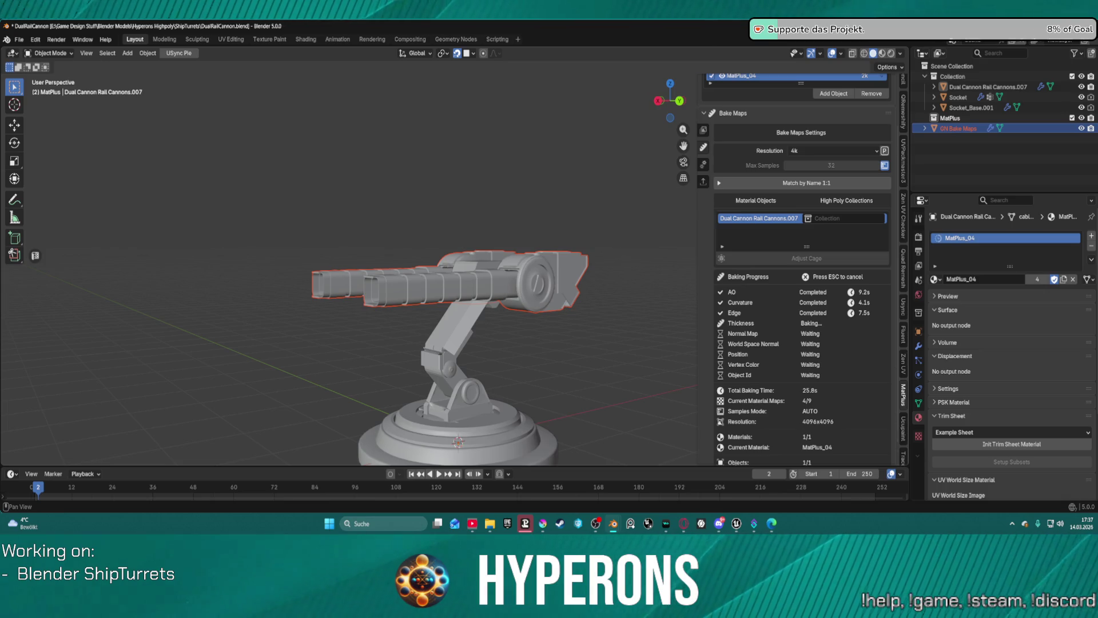
# Wait for the 4096x4096 bake to finish 9/9 maps in 56.6 s, then reopen the layer stack
pyautogui.hotkey('alt', 'Tab')
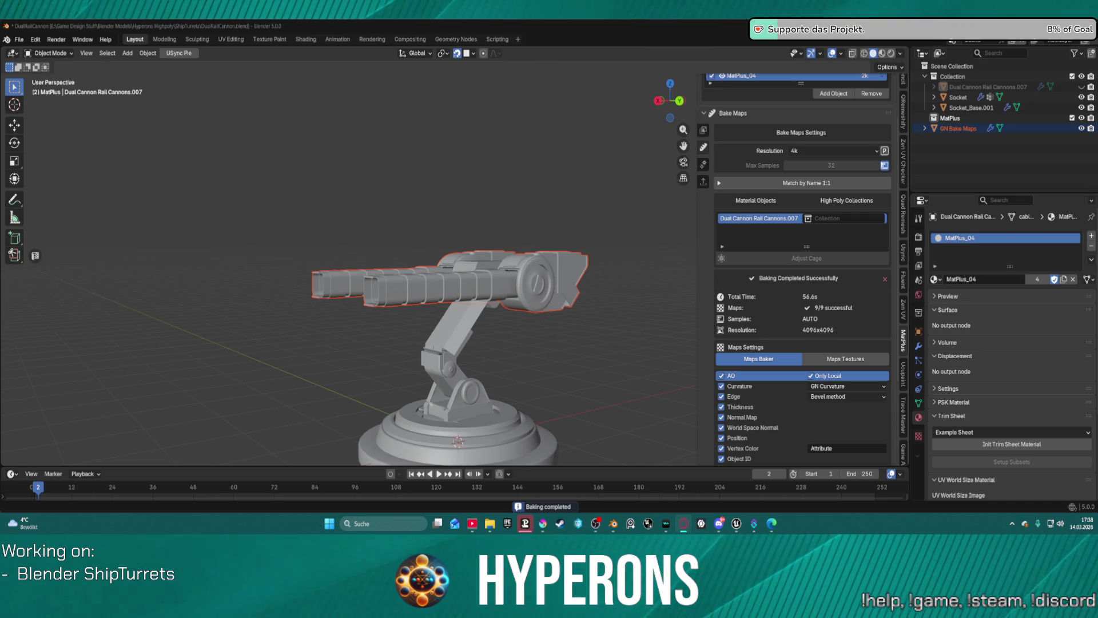
pyautogui.scroll(-5, 820, 345)
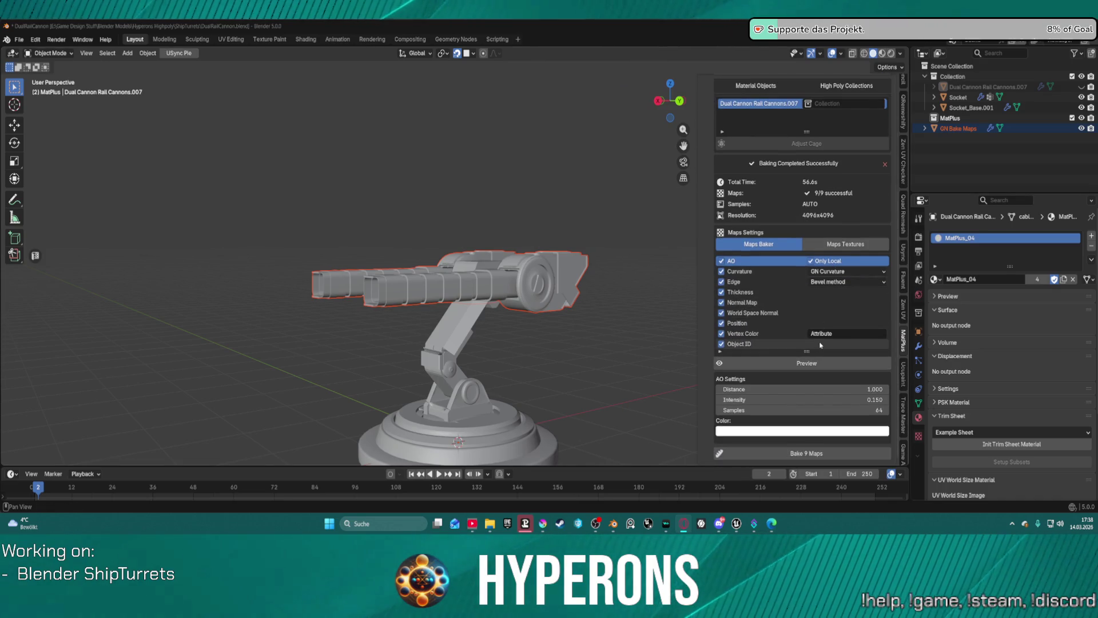
pyautogui.scroll(6, 801, 286)
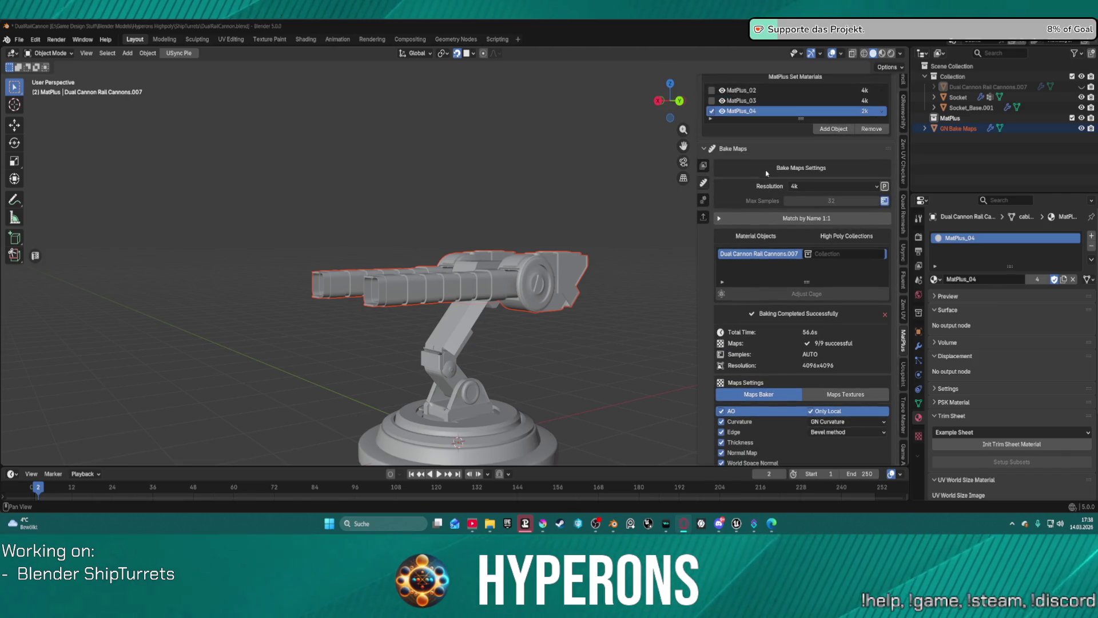
pyautogui.click(704, 166)
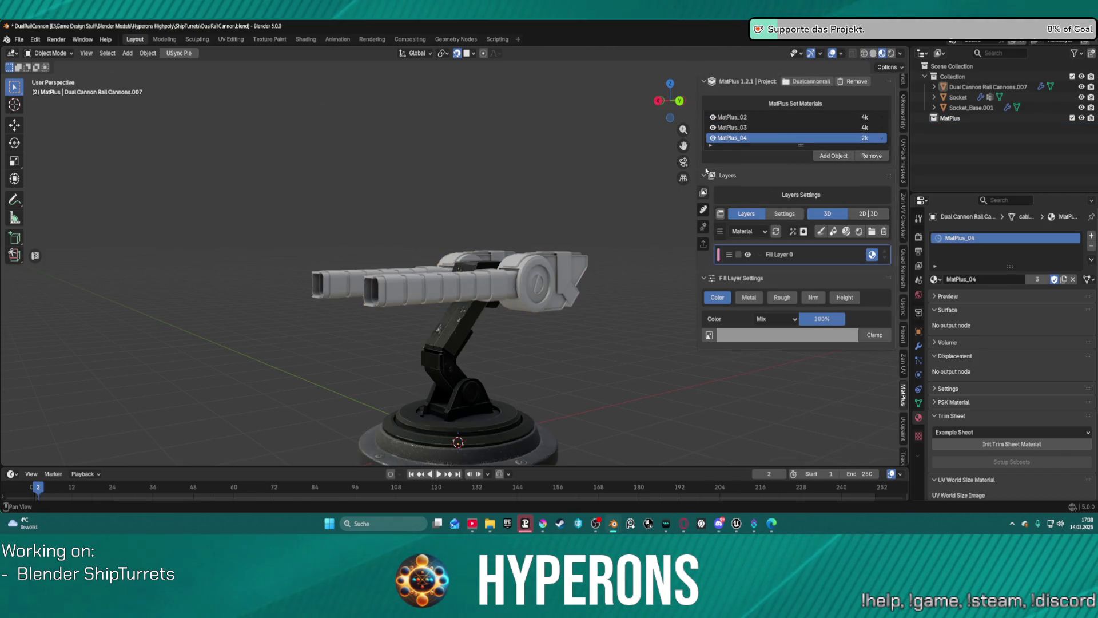
# Open the MatPlus material library and scroll through it to the Metal presets
pyautogui.click(860, 232)
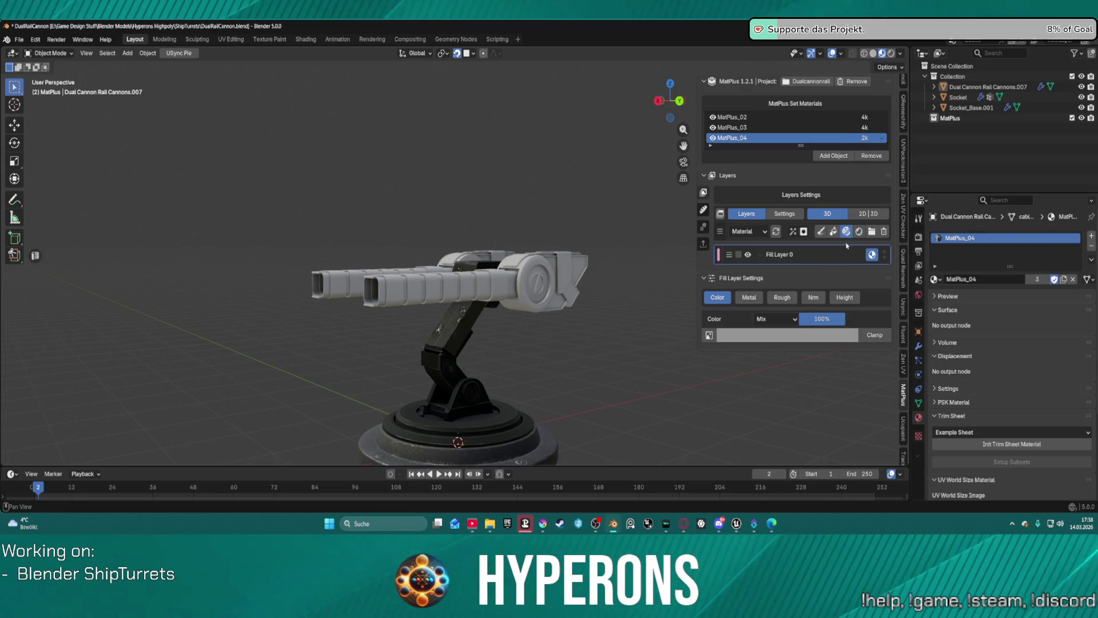
pyautogui.click(846, 232)
pyautogui.scroll(-10, 927, 245)
pyautogui.scroll(-5, 927, 244)
pyautogui.scroll(5, 933, 229)
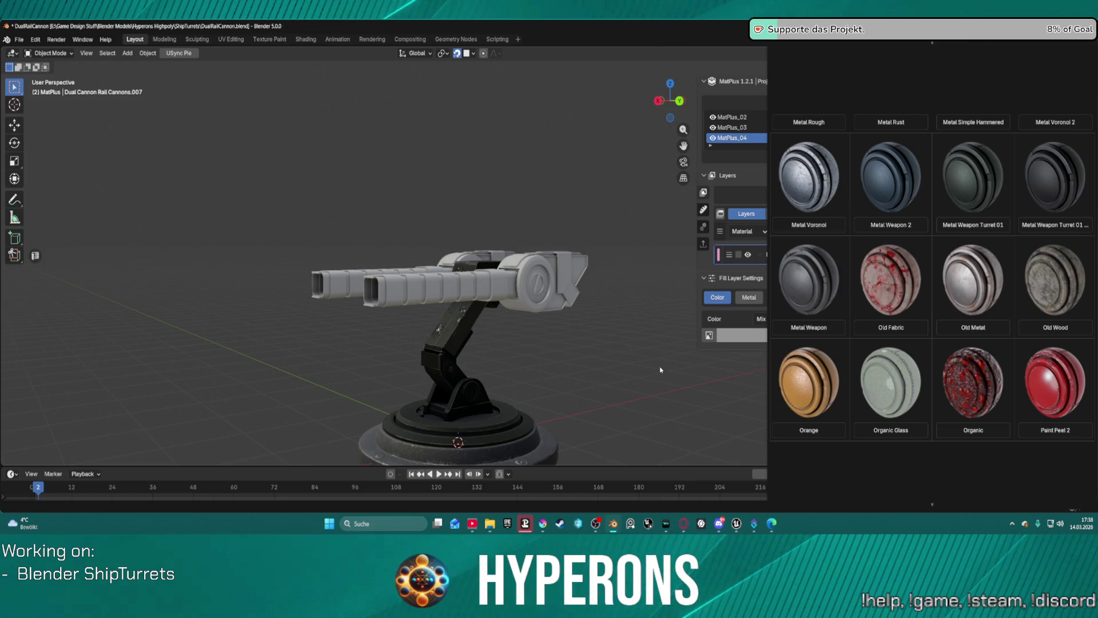
pyautogui.moveTo(551, 368)
pyautogui.mouseDown(button='middle')
pyautogui.moveTo(684, 389)
pyautogui.moveTo(629, 366)
pyautogui.moveTo(498, 346)
pyautogui.moveTo(422, 351)
pyautogui.moveTo(418, 375)
pyautogui.moveTo(444, 327)
pyautogui.moveTo(466, 321)
pyautogui.moveTo(437, 282)
pyautogui.moveTo(446, 269)
pyautogui.moveTo(437, 311)
pyautogui.moveTo(514, 344)
pyautogui.moveTo(466, 291)
pyautogui.mouseUp(button='middle')
# Select the Metal Weapon Turret 01 folder row in the MatPlus layer stack
pyautogui.scroll(5, 607, 363)
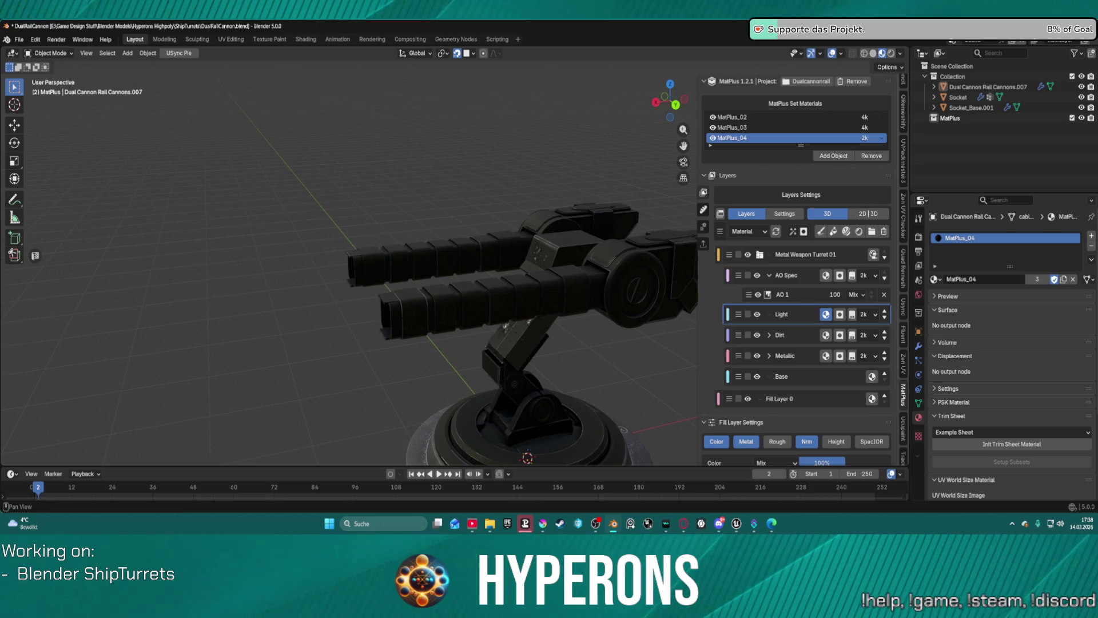
pyautogui.click(812, 257)
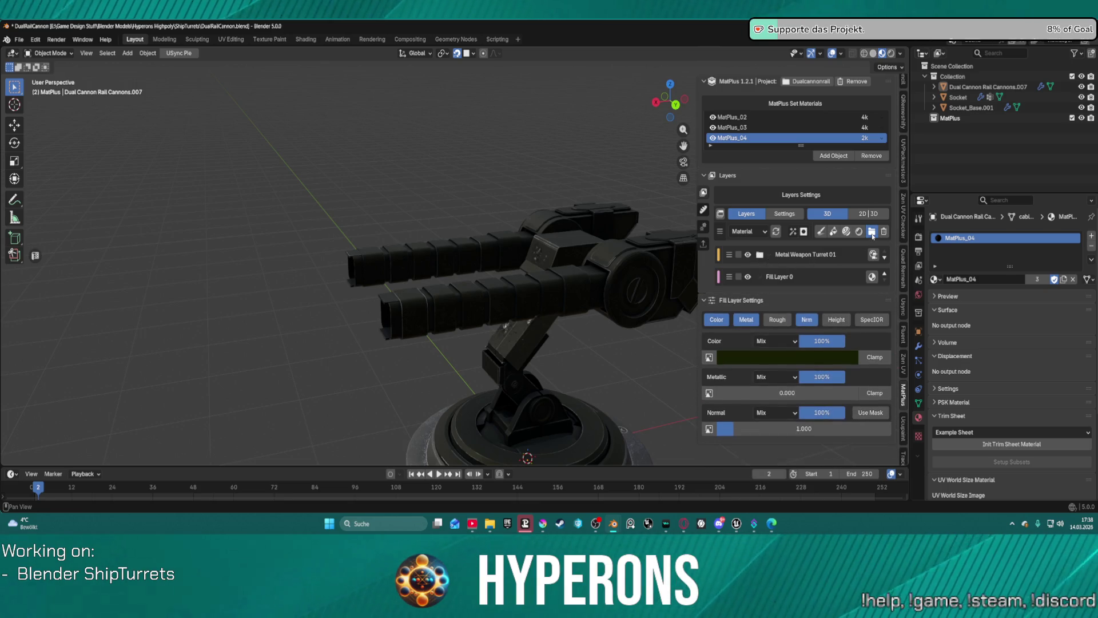
pyautogui.click(826, 255)
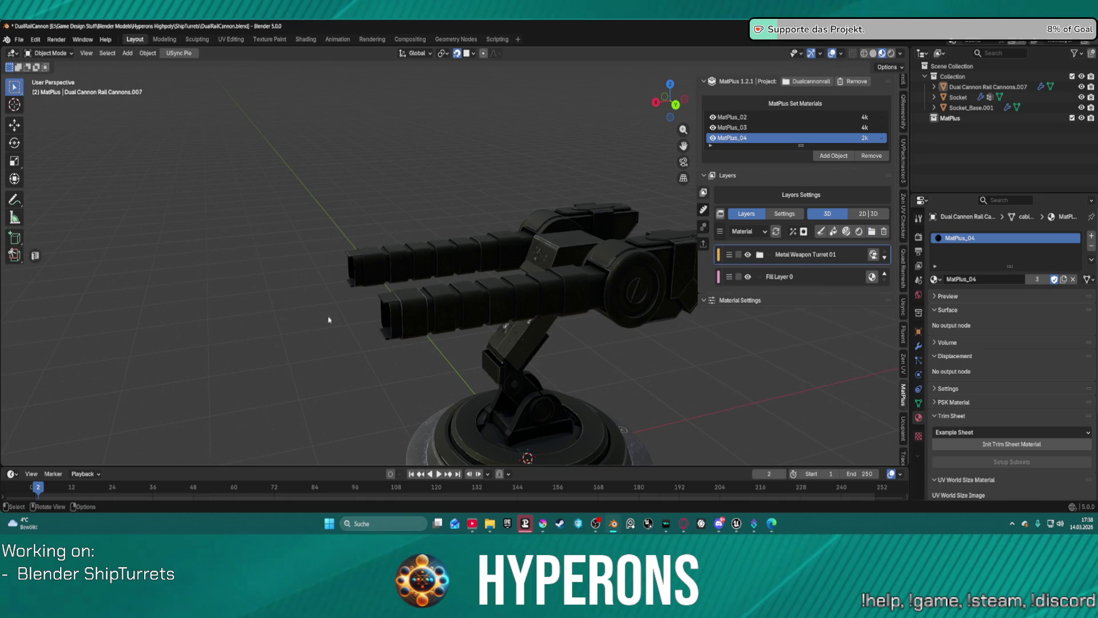
# Add a new layer group, Group 1, to the MatPlus_04 stack
pyautogui.click(872, 232)
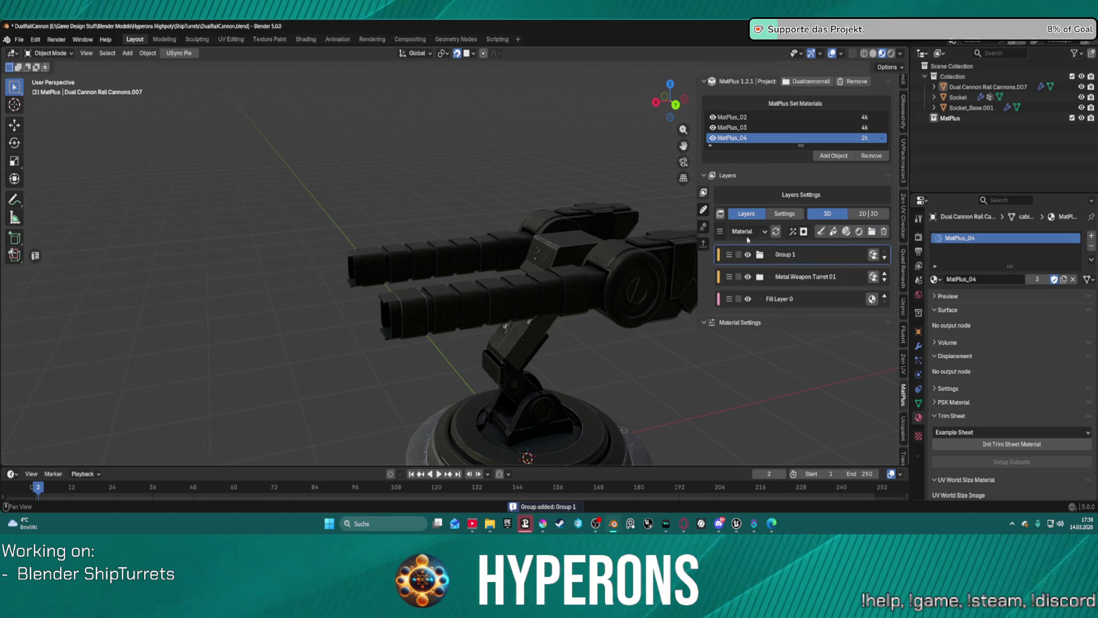
pyautogui.scroll(3, 441, 282)
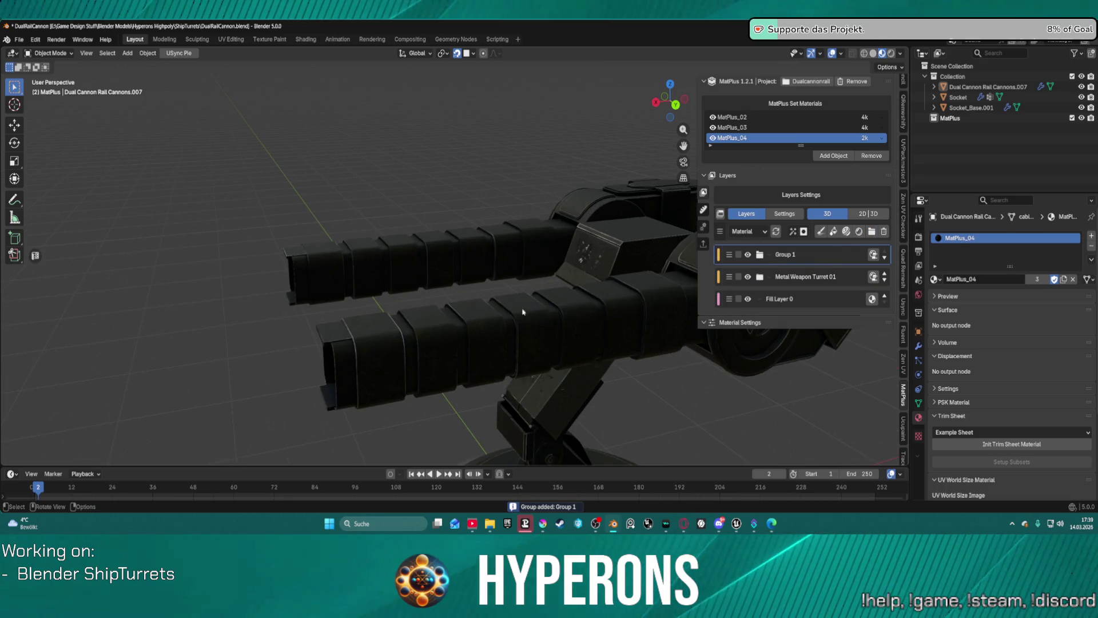
pyautogui.click(765, 233)
pyautogui.click(776, 254)
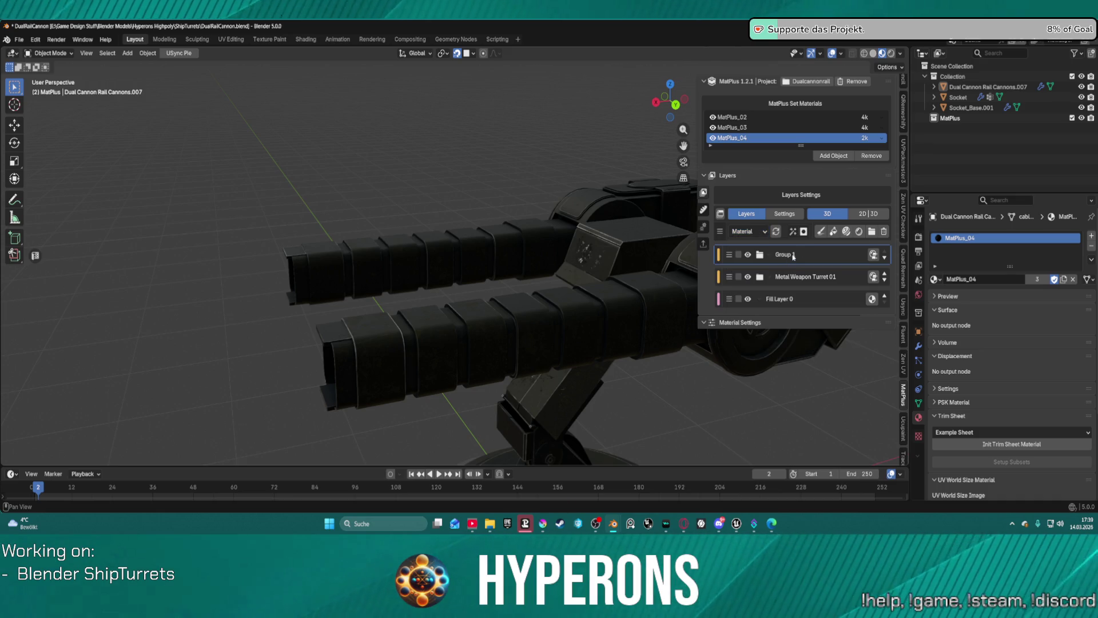
pyautogui.click(804, 231)
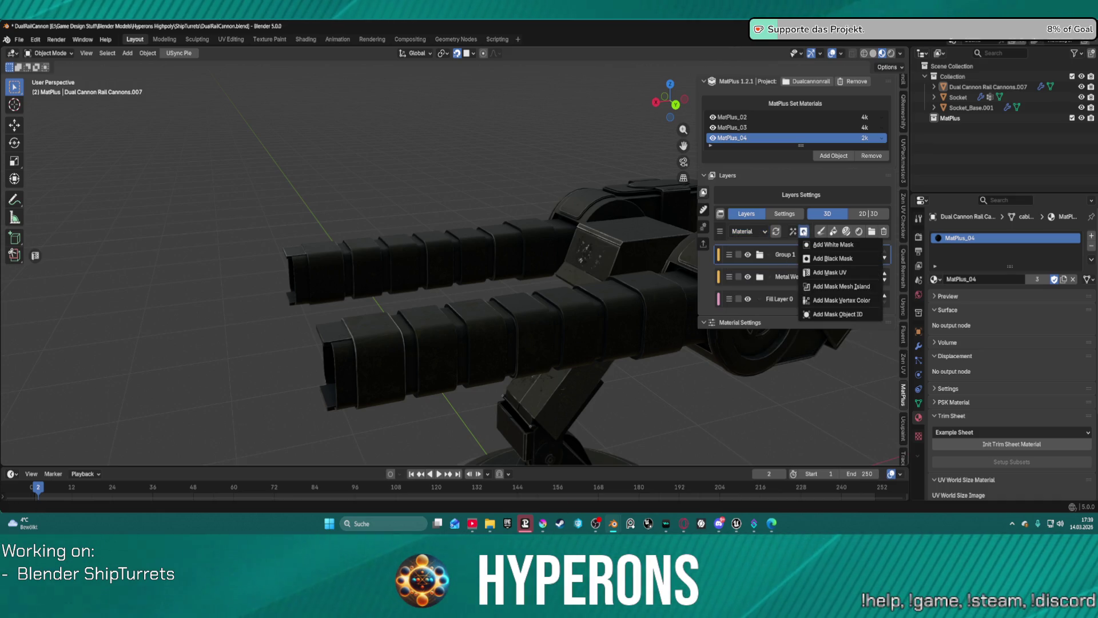
pyautogui.click(804, 232)
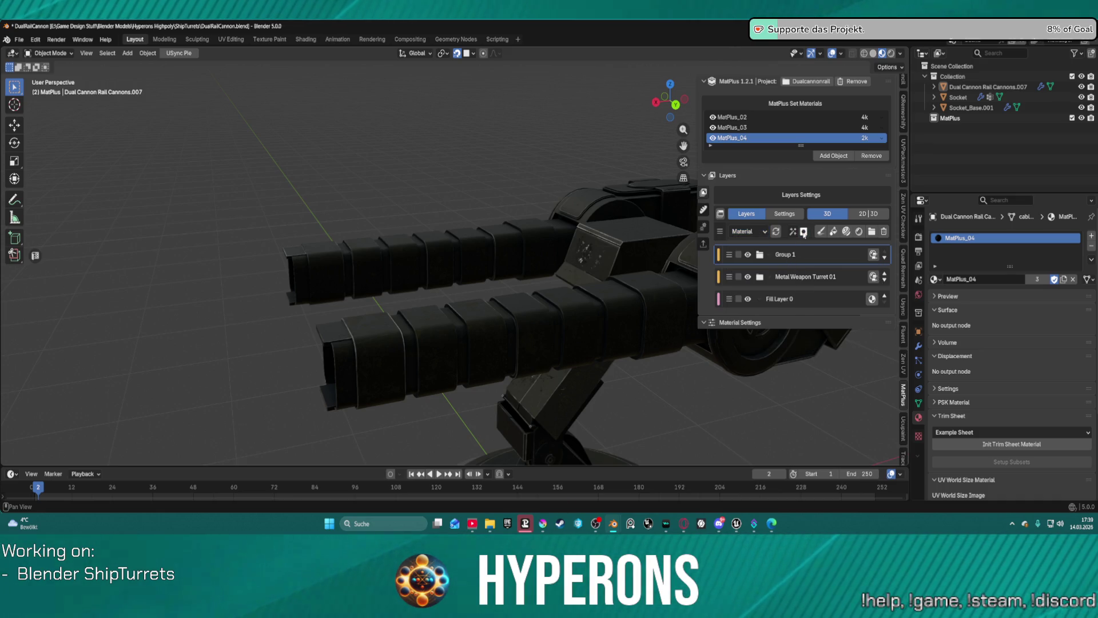
# Add Fill Layer 6 inside Group 1 and give it a Mask UV mask
pyautogui.click(833, 231)
pyautogui.click(804, 232)
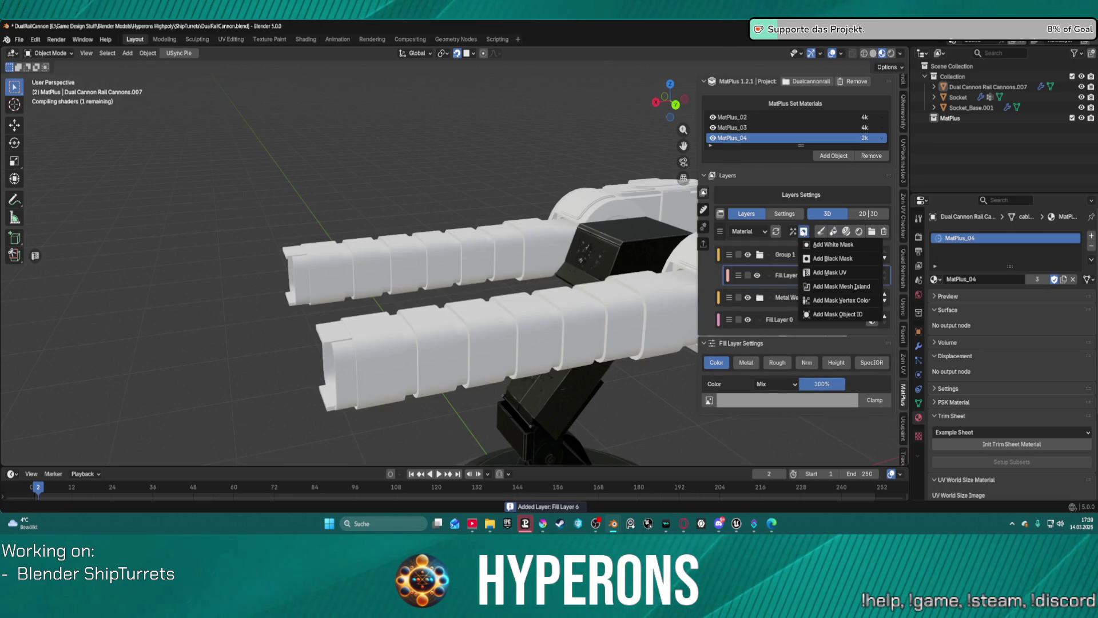
pyautogui.click(824, 273)
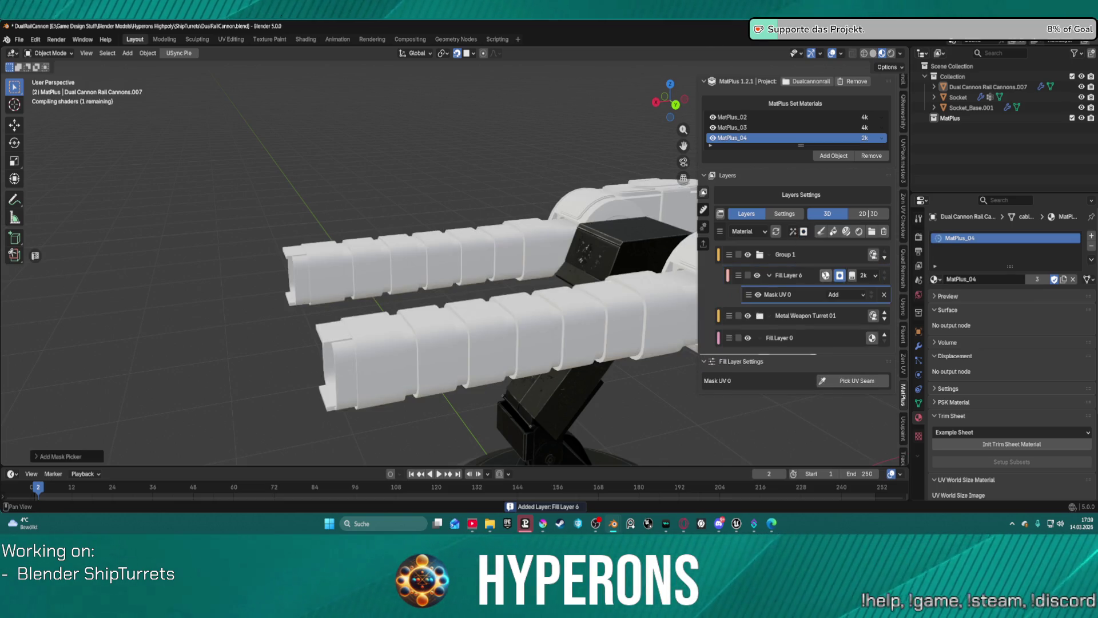
# Assign a ColorRamp Levels filter to Fill Layer 6 from the Filters Library
pyautogui.click(793, 231)
pyautogui.click(793, 232)
pyautogui.click(793, 231)
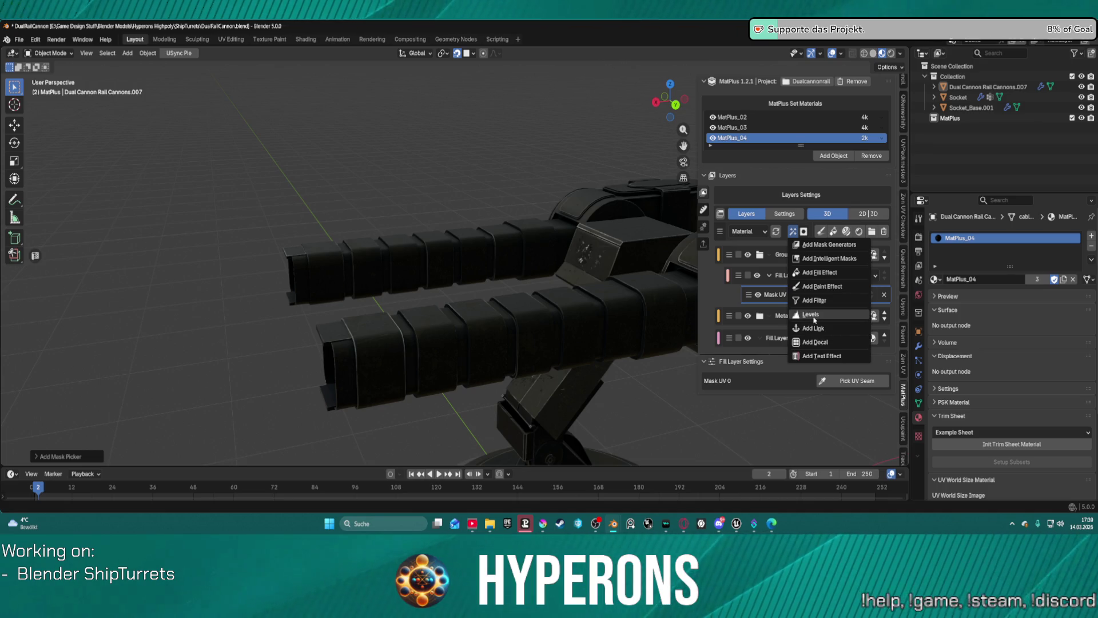
pyautogui.click(816, 314)
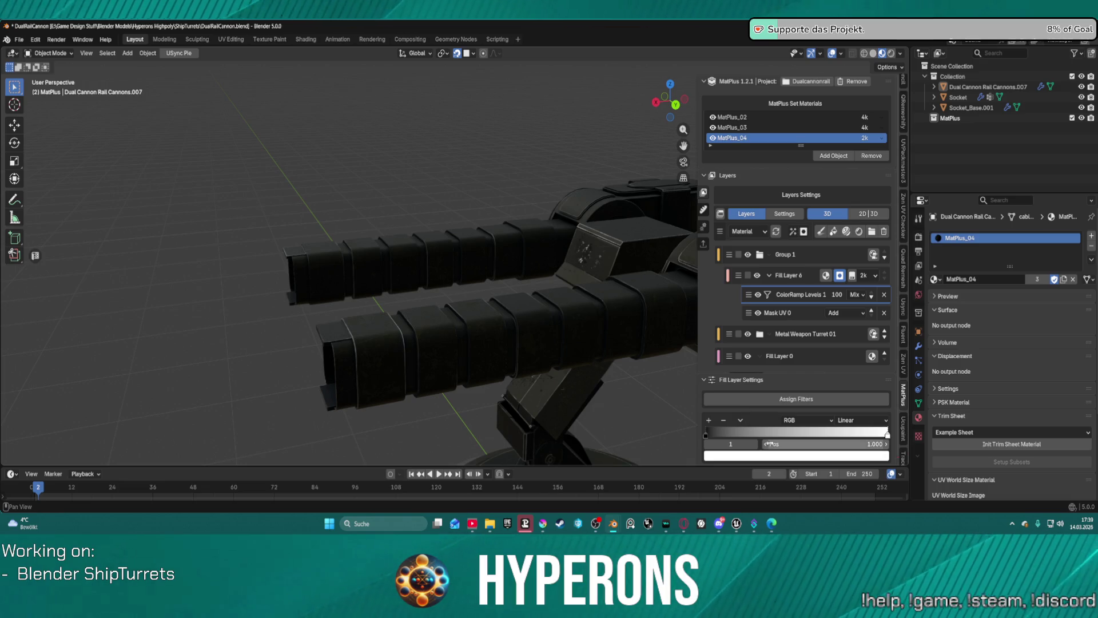
pyautogui.click(780, 398)
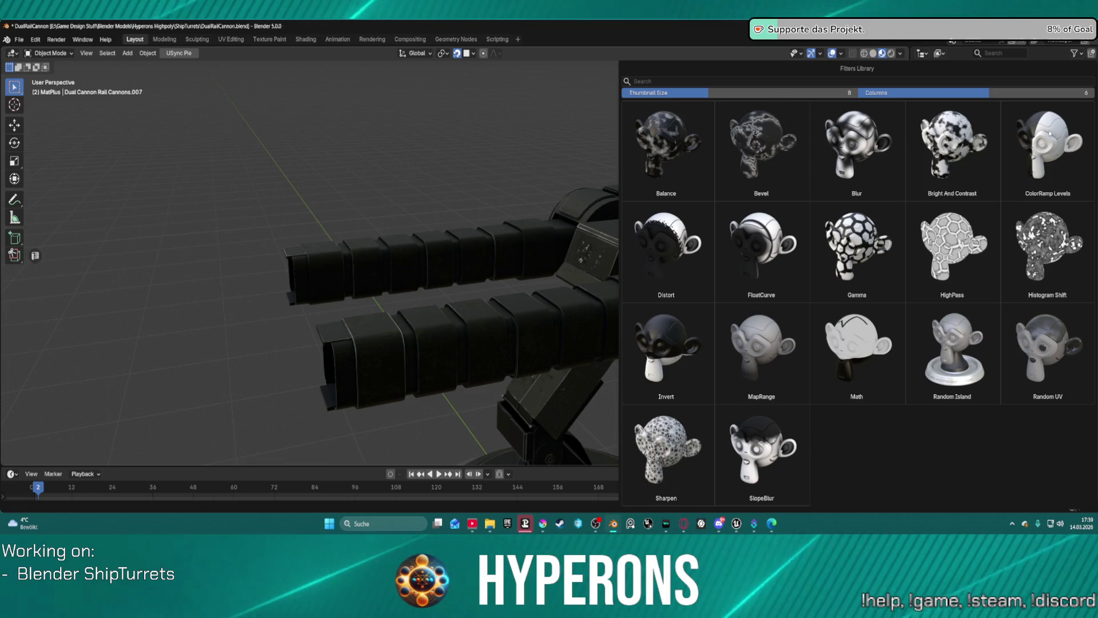
pyautogui.click(1050, 133)
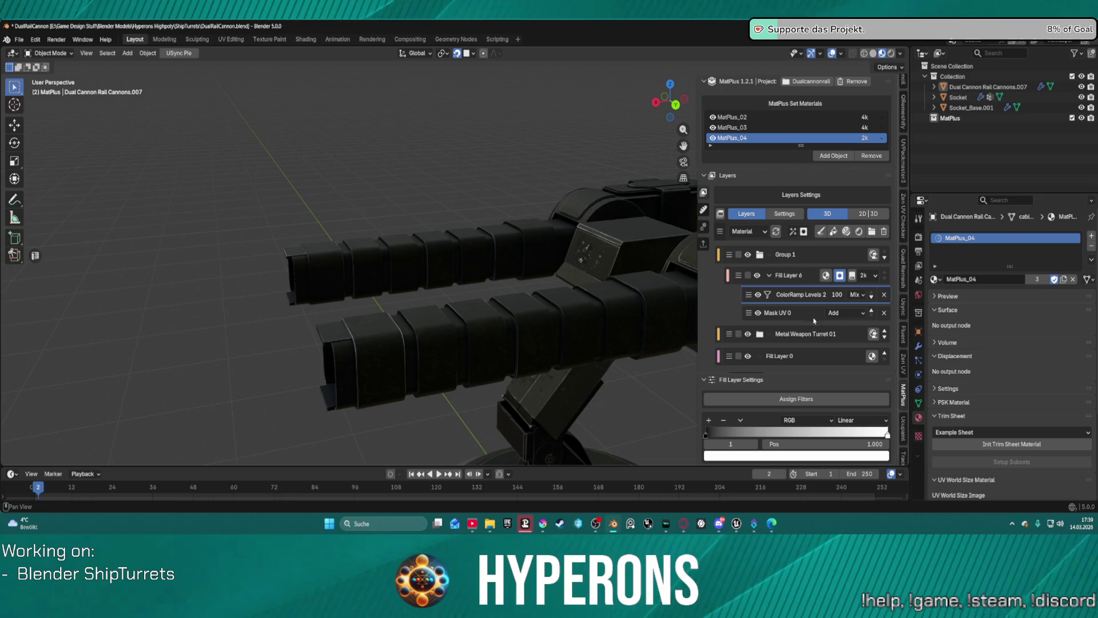
pyautogui.click(815, 318)
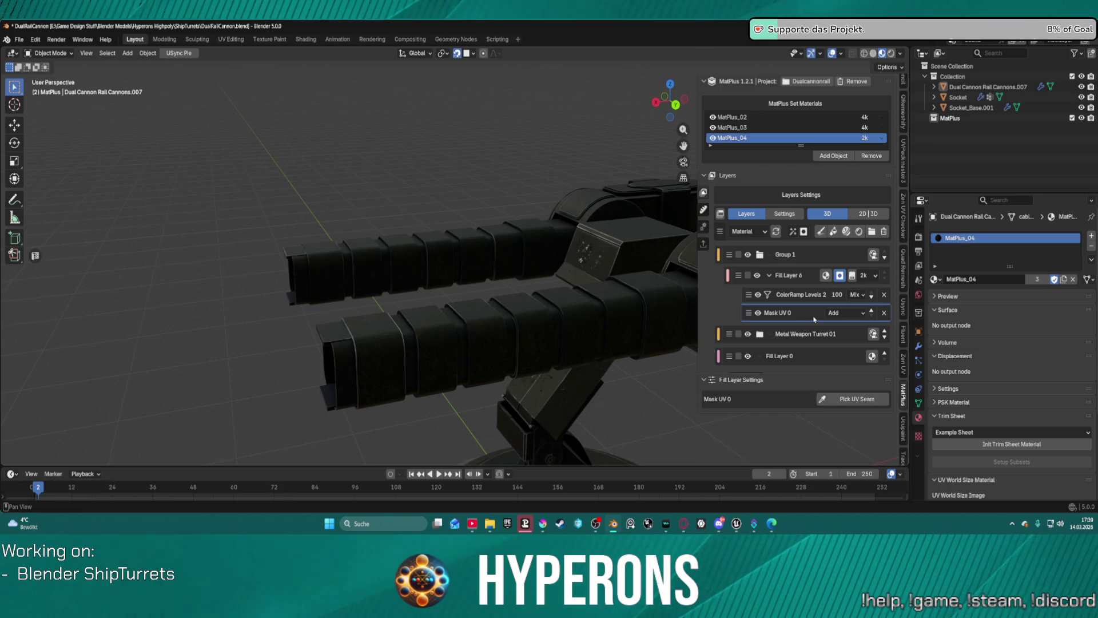
# Pick the front ring island of the lower and upper barrels as Mask 0 and Mask 1
pyautogui.click(846, 398)
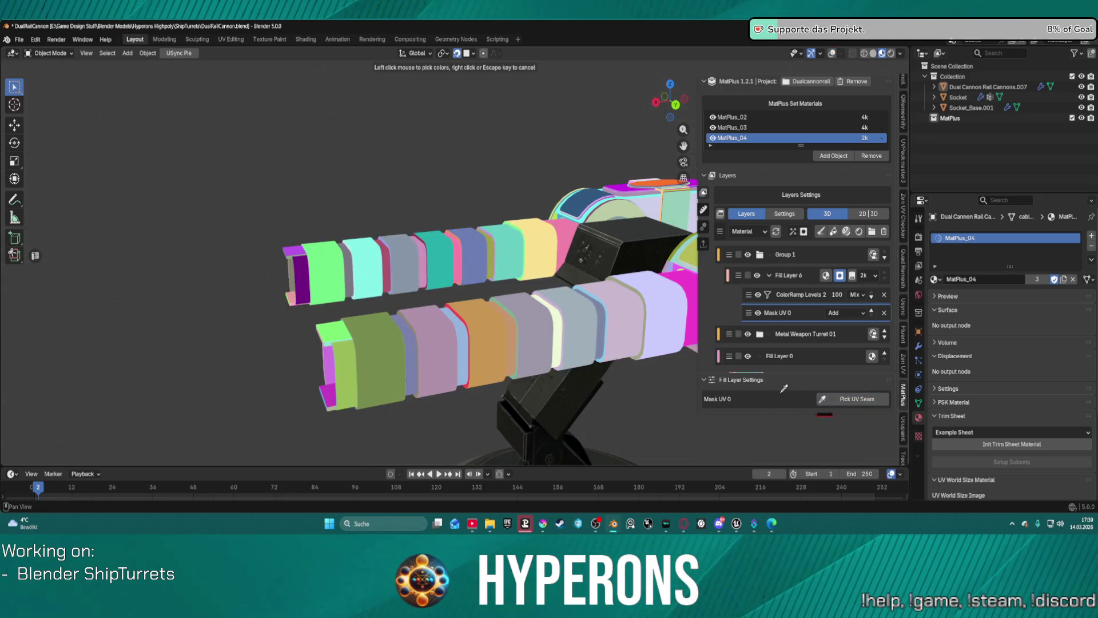
pyautogui.click(375, 345)
pyautogui.click(845, 399)
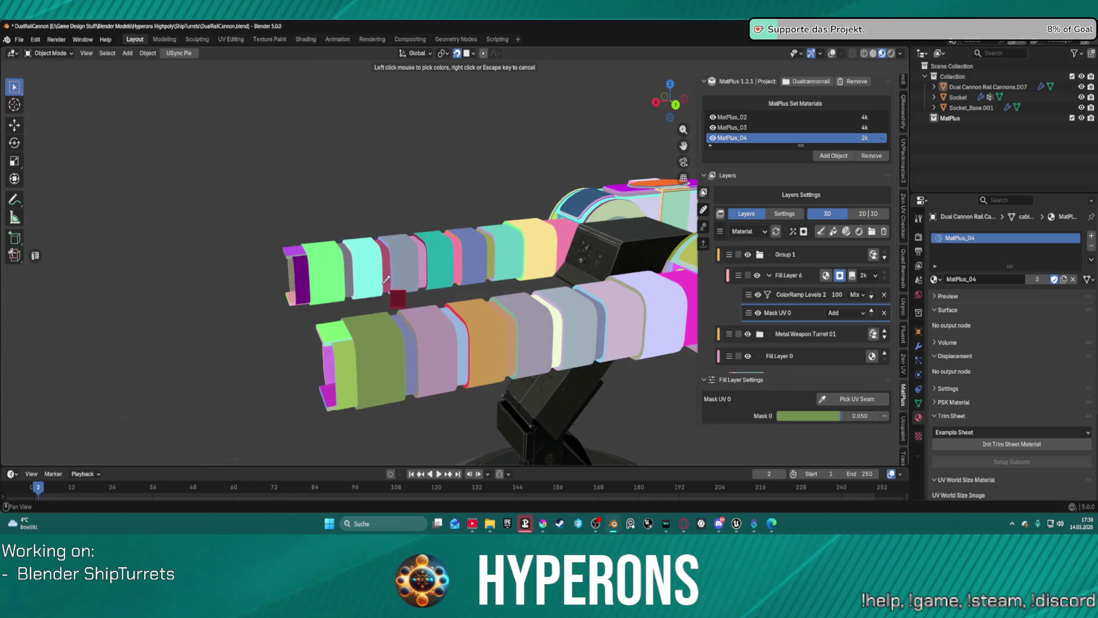
pyautogui.click(326, 265)
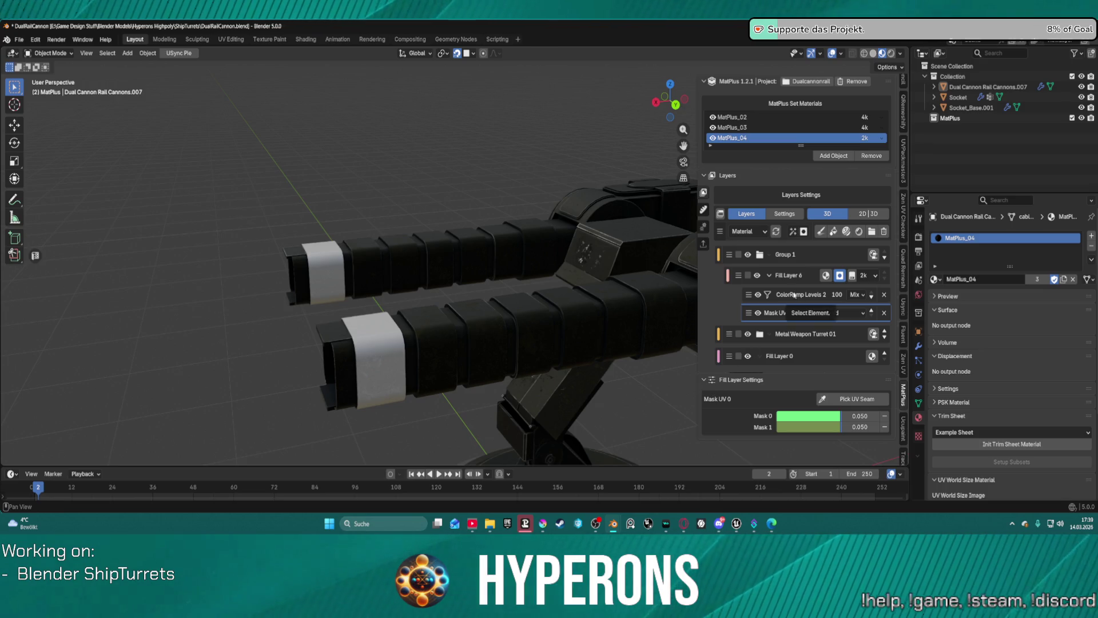
pyautogui.click(823, 277)
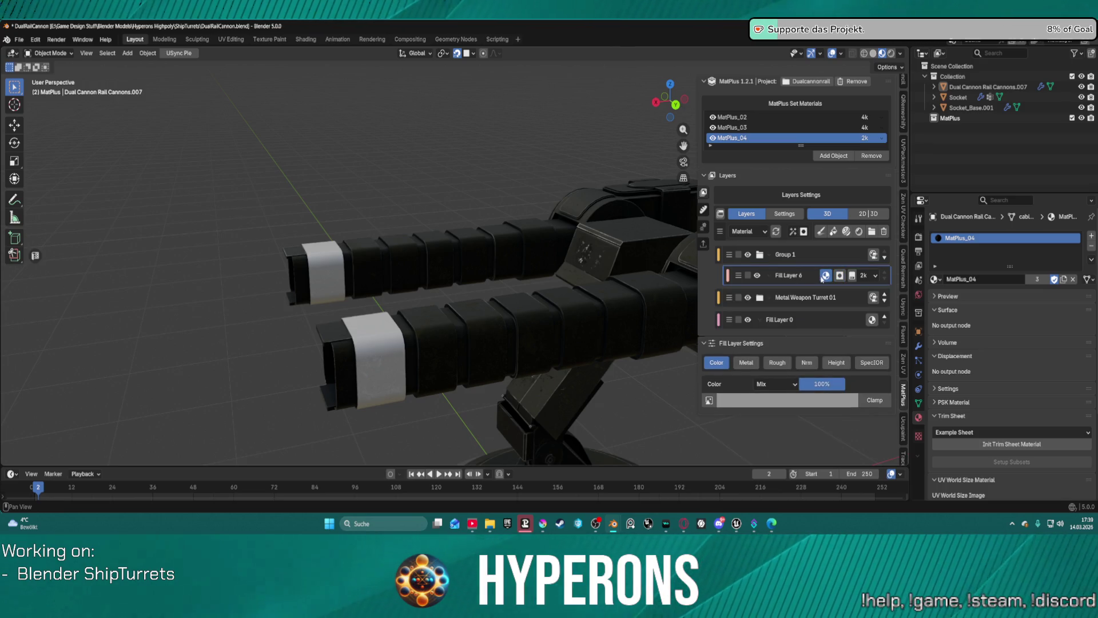
# Try the Add blend mode on Fill Layer 6's colour and view the barrels from the side
pyautogui.click(766, 385)
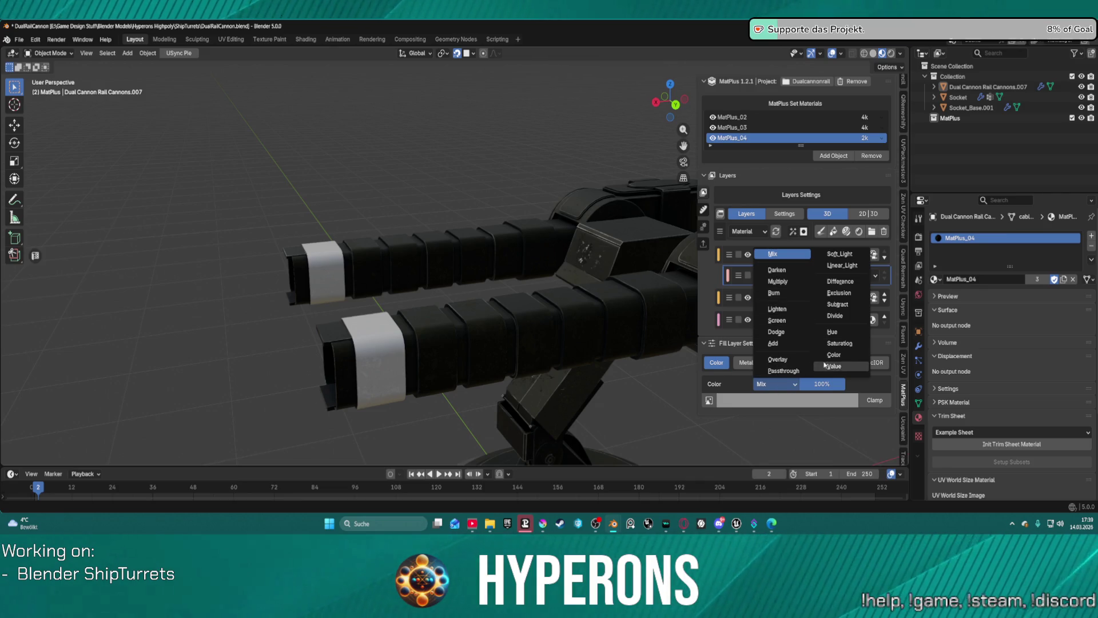
pyautogui.click(798, 347)
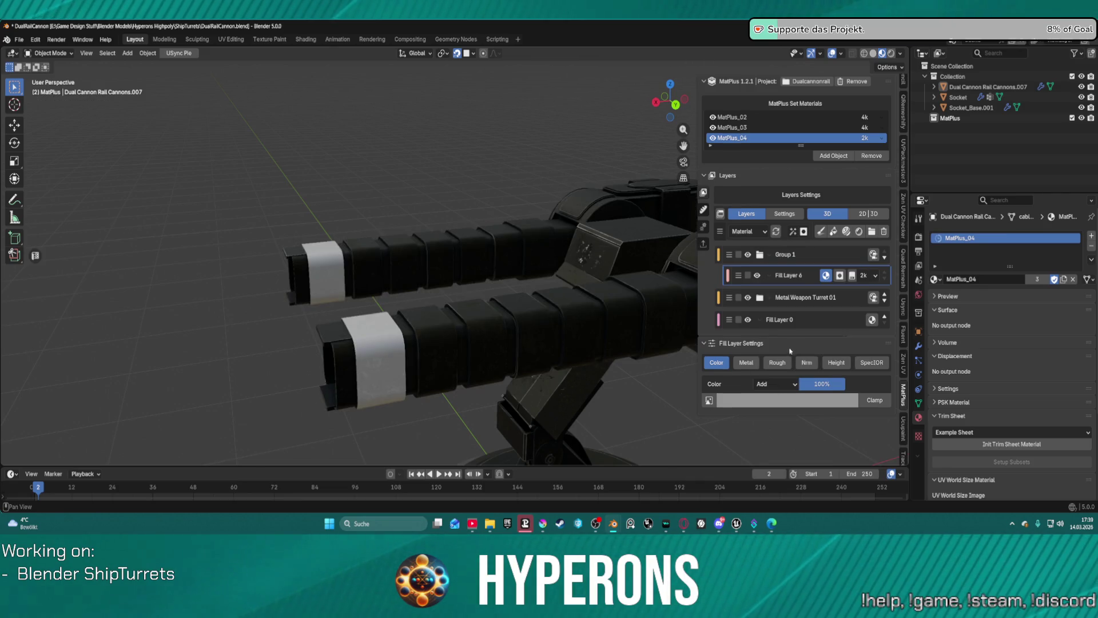
pyautogui.moveTo(389, 321)
pyautogui.mouseDown(button='middle')
pyautogui.moveTo(366, 328)
pyautogui.moveTo(384, 324)
pyautogui.mouseUp(button='middle')
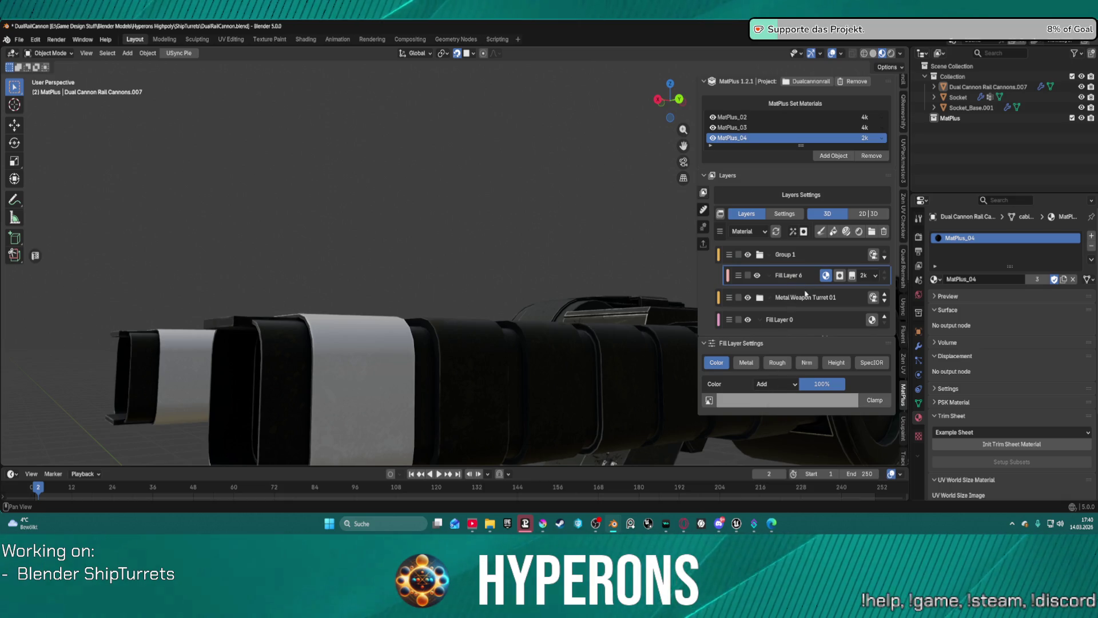
# Switch Fill Layer 6's colour blend mode to Overlay at 100%
pyautogui.click(835, 277)
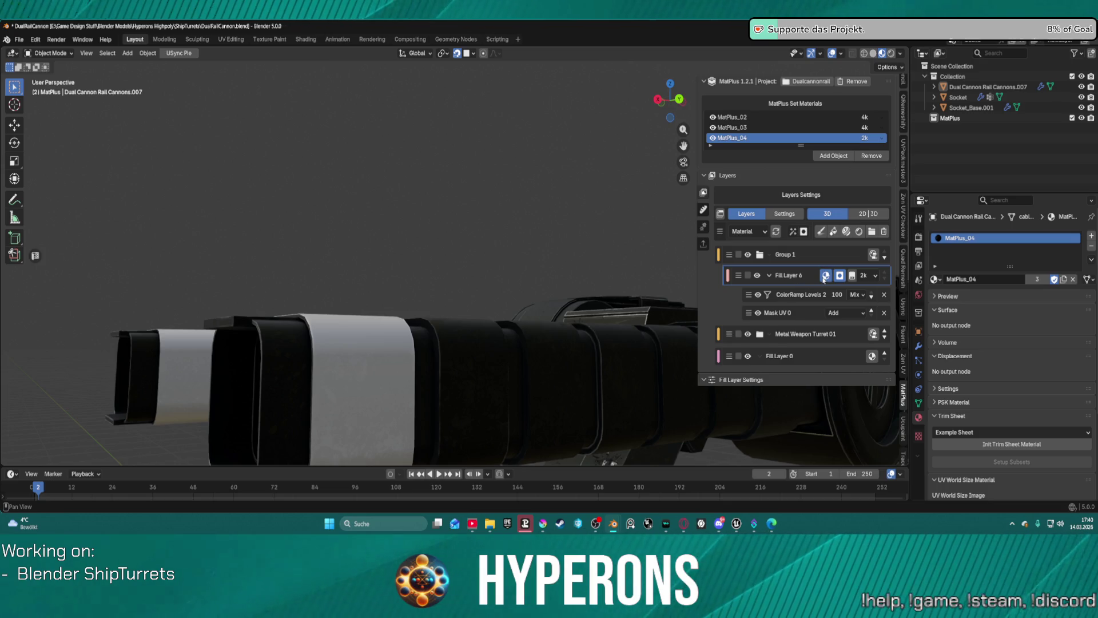
pyautogui.click(824, 278)
pyautogui.click(775, 387)
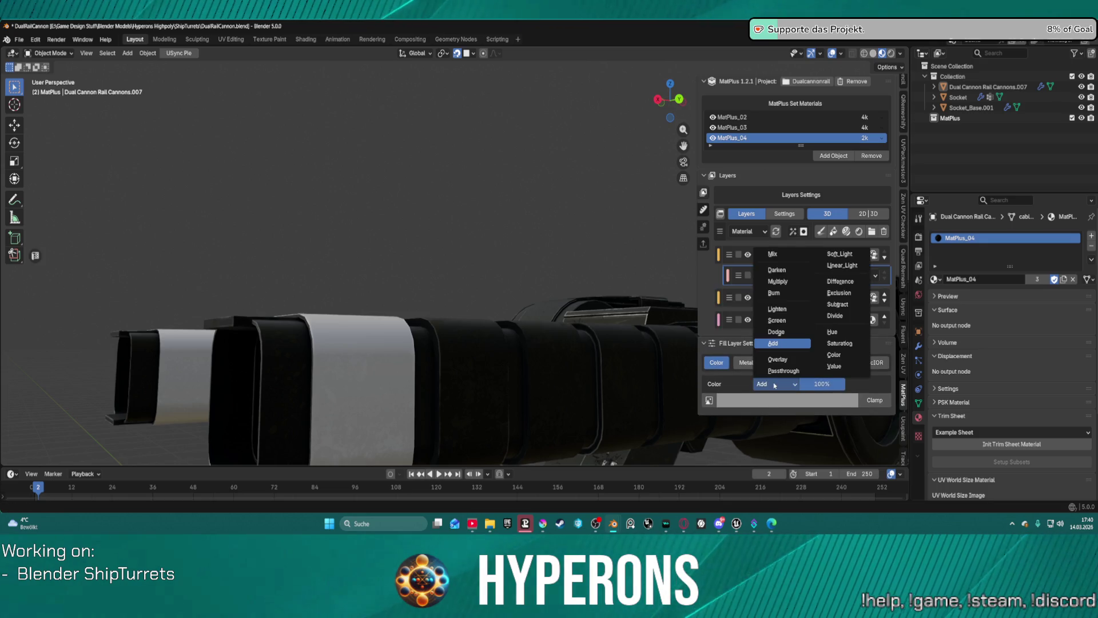
pyautogui.click(782, 361)
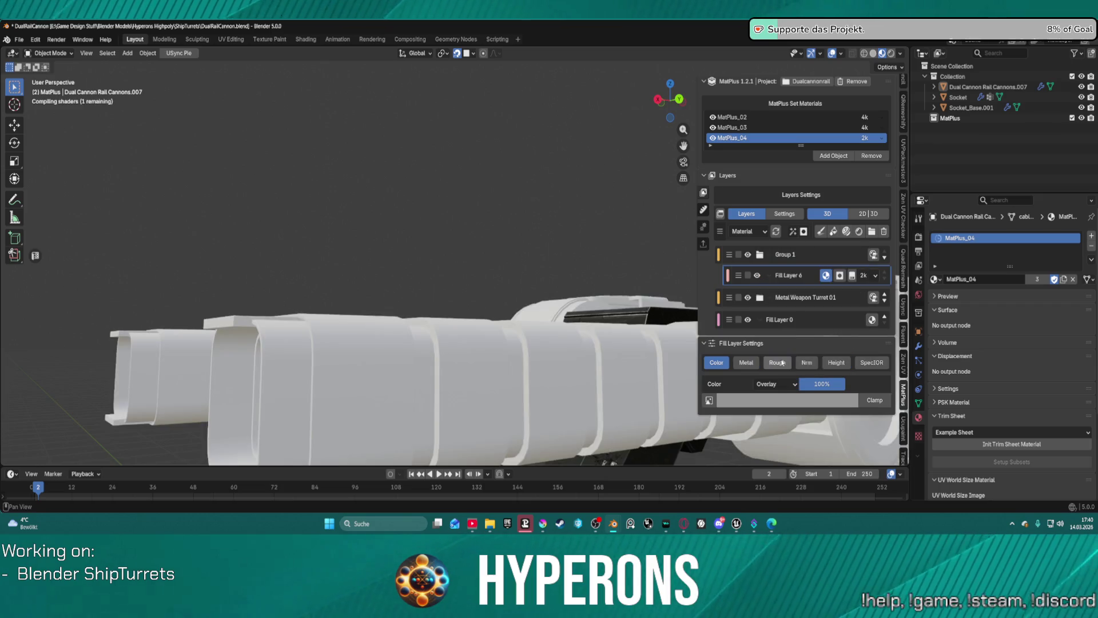
pyautogui.moveTo(503, 269)
pyautogui.mouseDown(button='middle')
pyautogui.moveTo(526, 341)
pyautogui.moveTo(488, 313)
pyautogui.moveTo(572, 295)
pyautogui.mouseUp(button='middle')
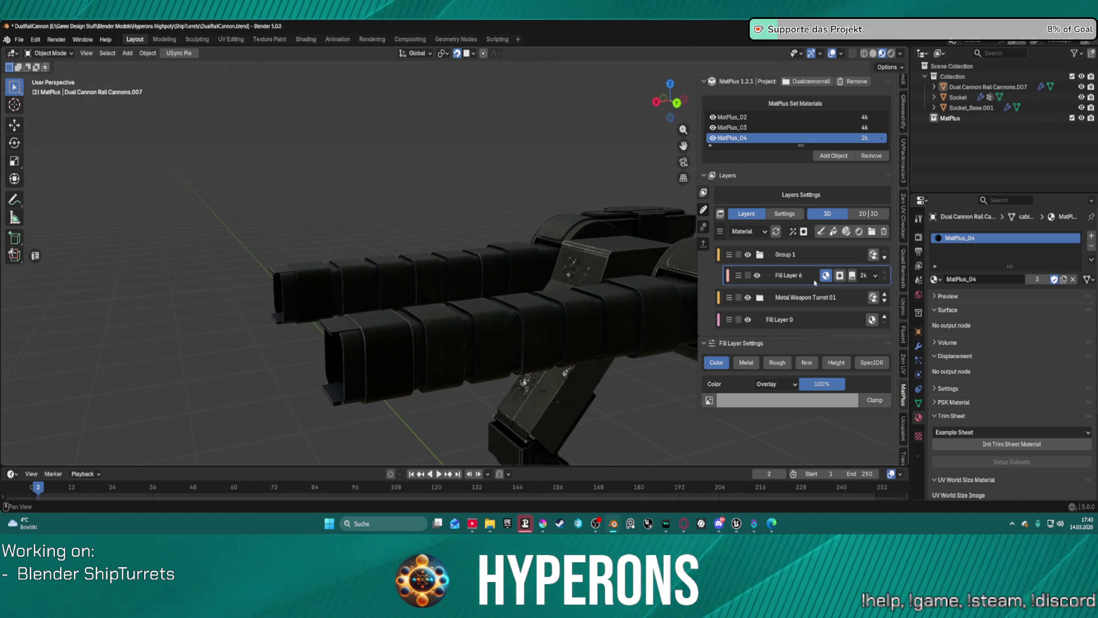
pyautogui.click(840, 277)
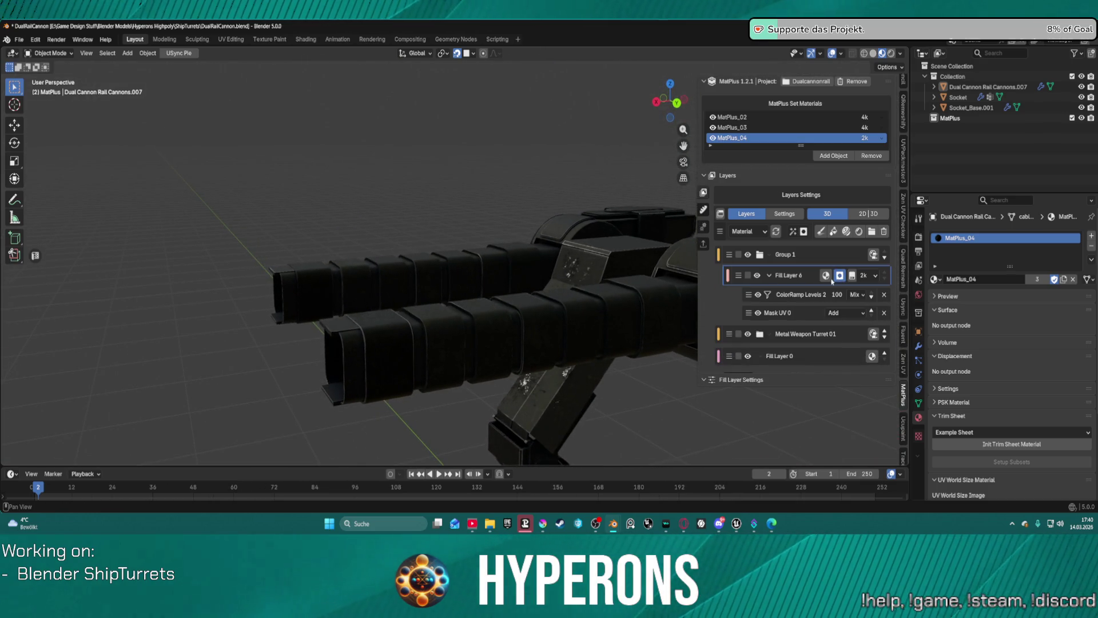
# Pick a series of ring islands on both barrels into Mask UV 0, then exit picking
pyautogui.click(804, 313)
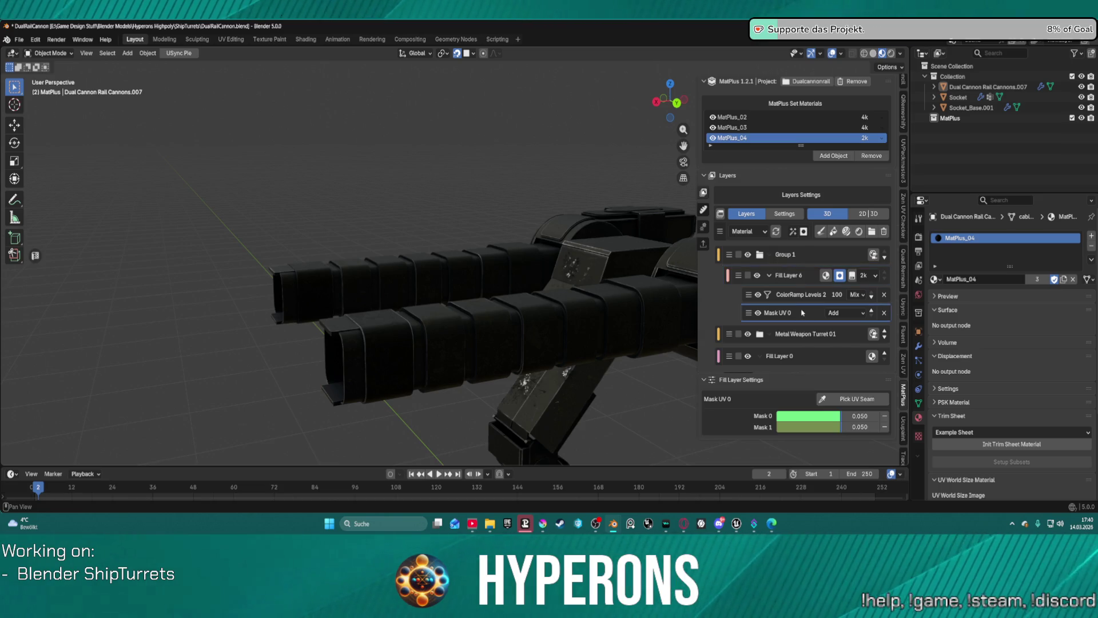
pyautogui.click(852, 399)
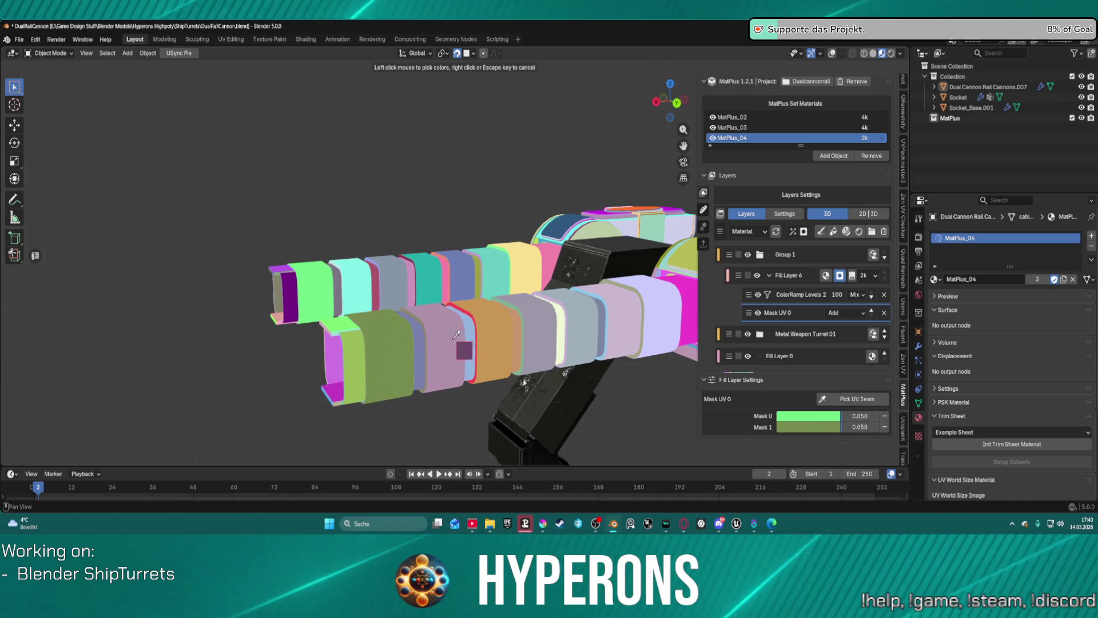
pyautogui.click(451, 339)
pyautogui.click(858, 403)
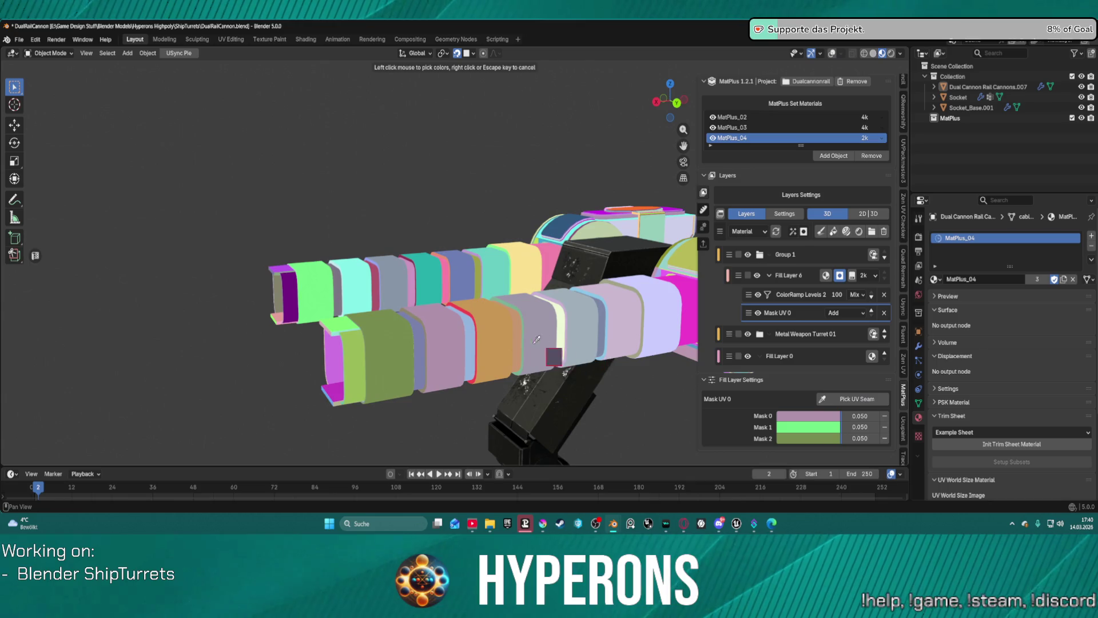
pyautogui.click(507, 359)
pyautogui.click(857, 396)
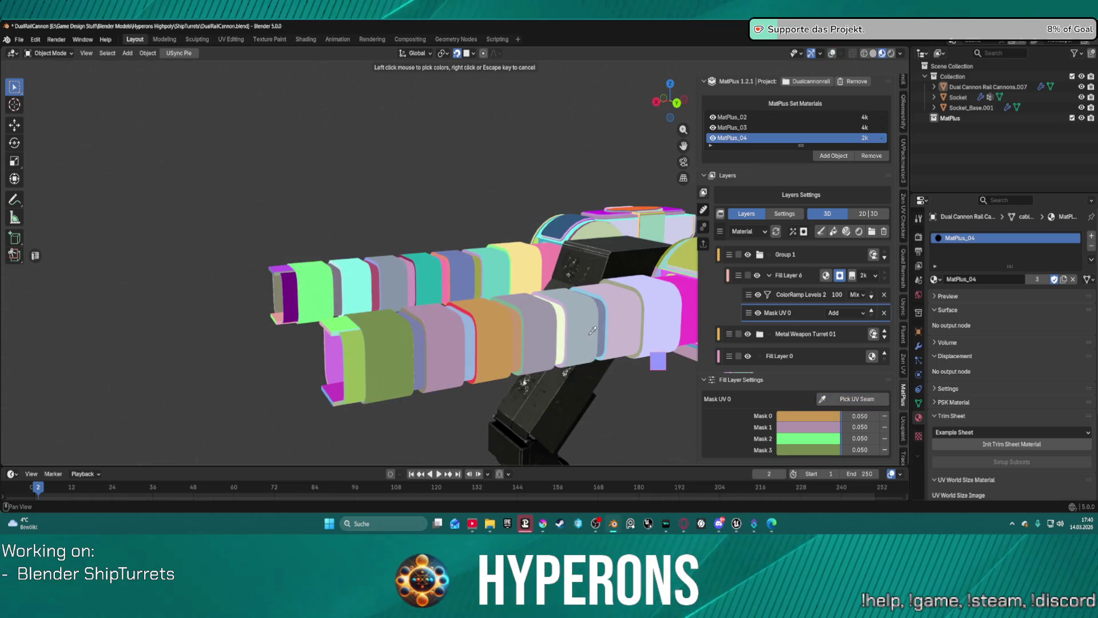
pyautogui.click(542, 329)
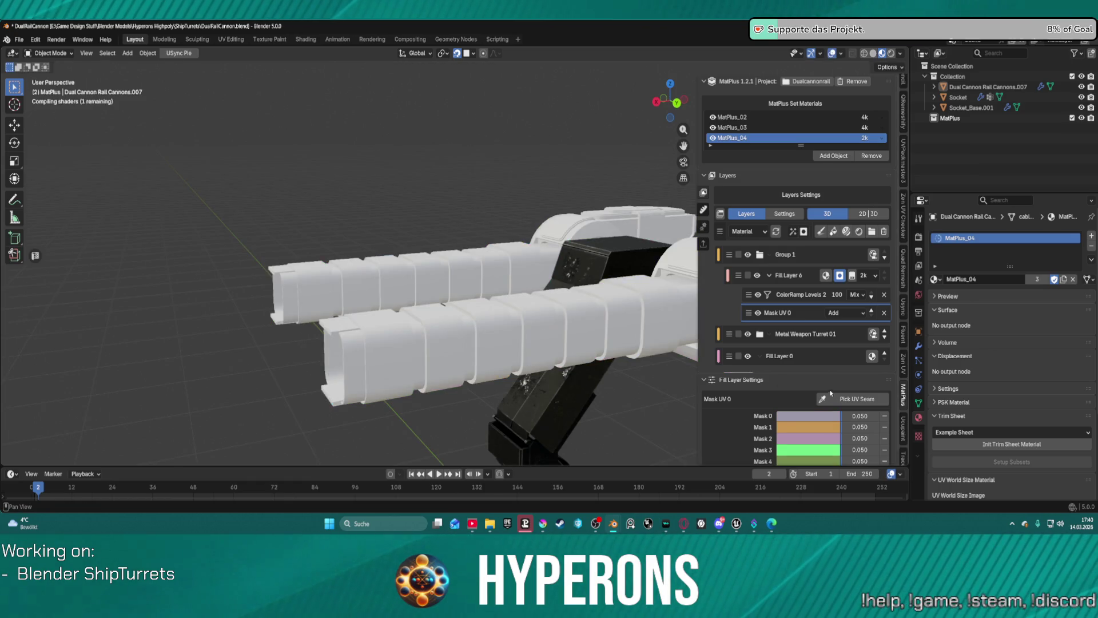
pyautogui.click(839, 397)
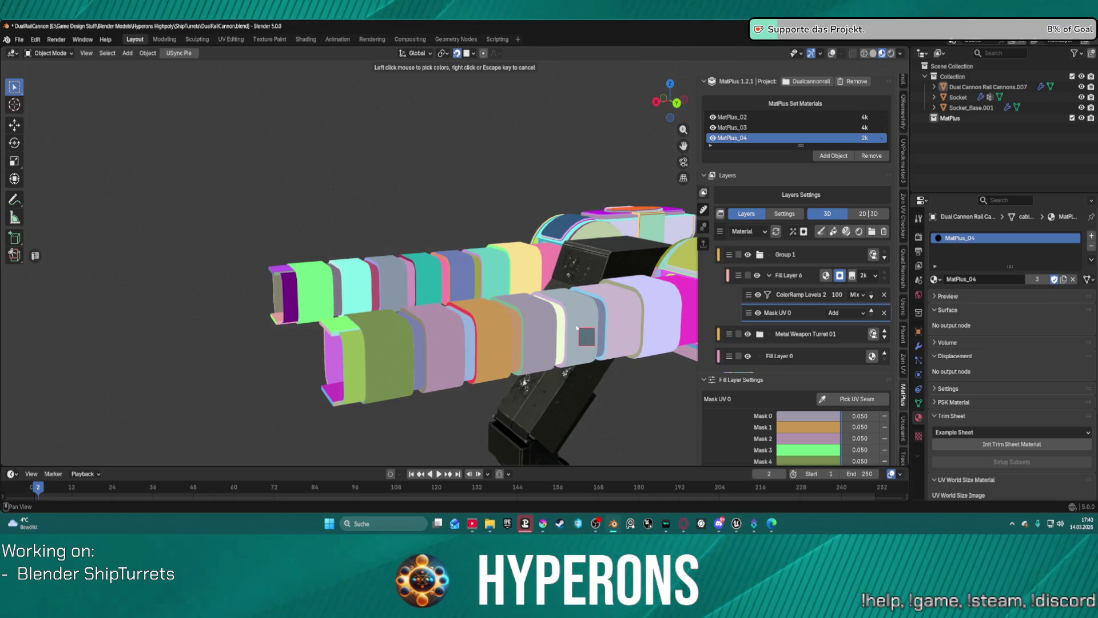
pyautogui.click(579, 322)
pyautogui.click(837, 395)
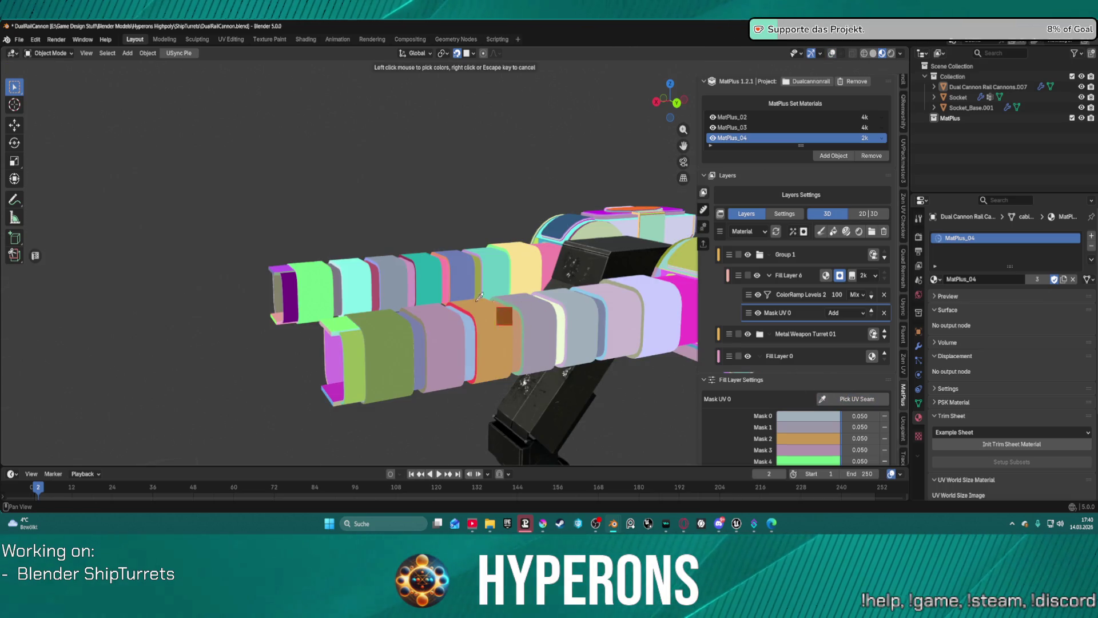
pyautogui.click(362, 281)
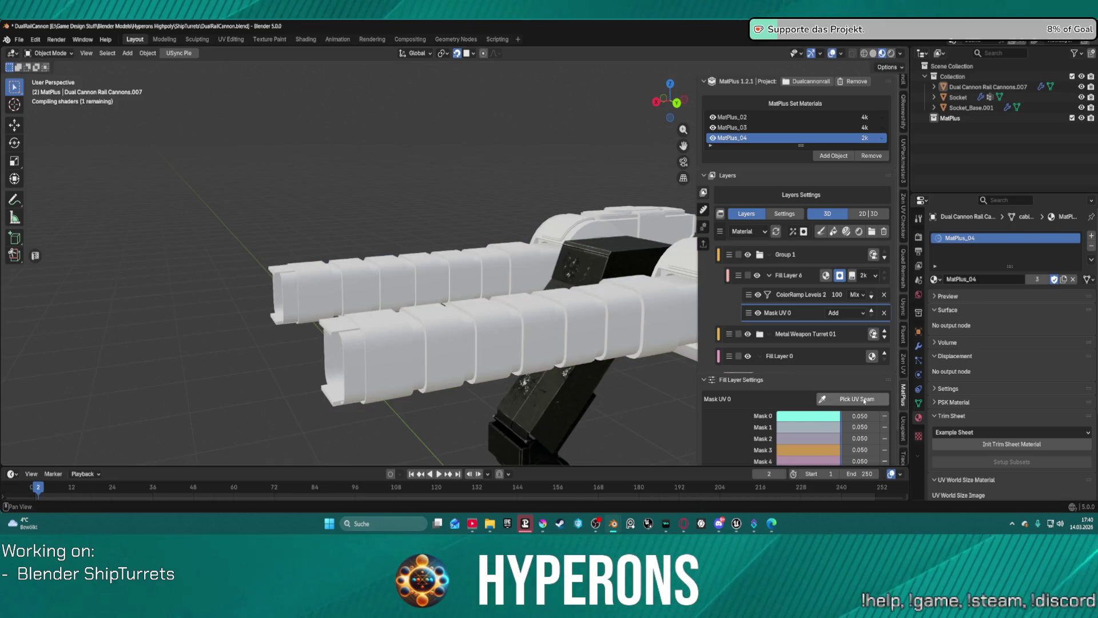
pyautogui.click(864, 400)
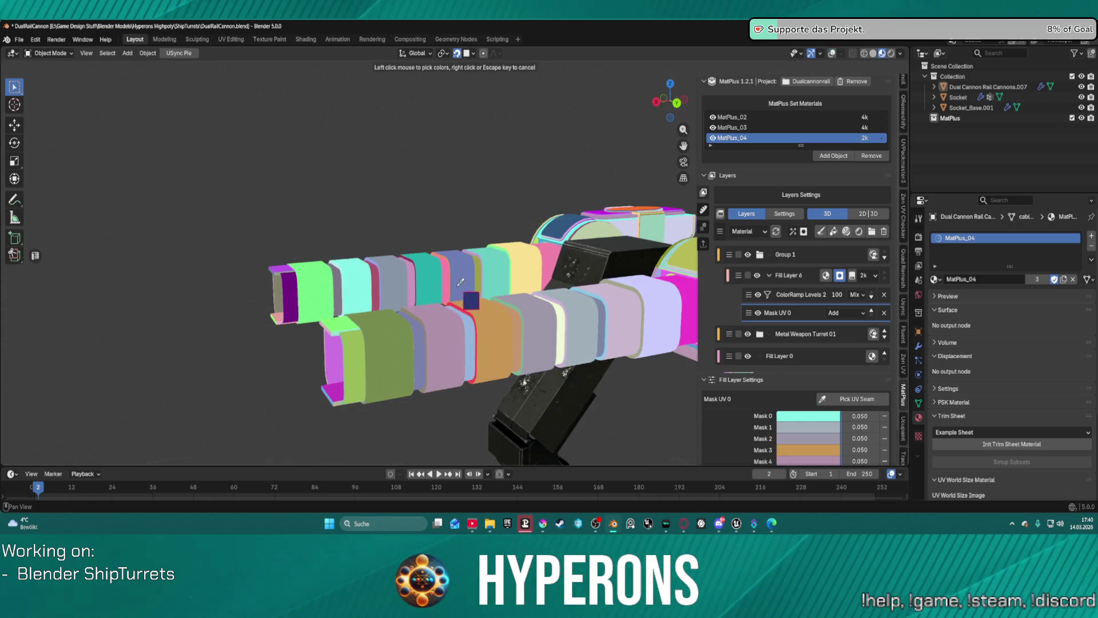
pyautogui.click(401, 270)
pyautogui.click(853, 399)
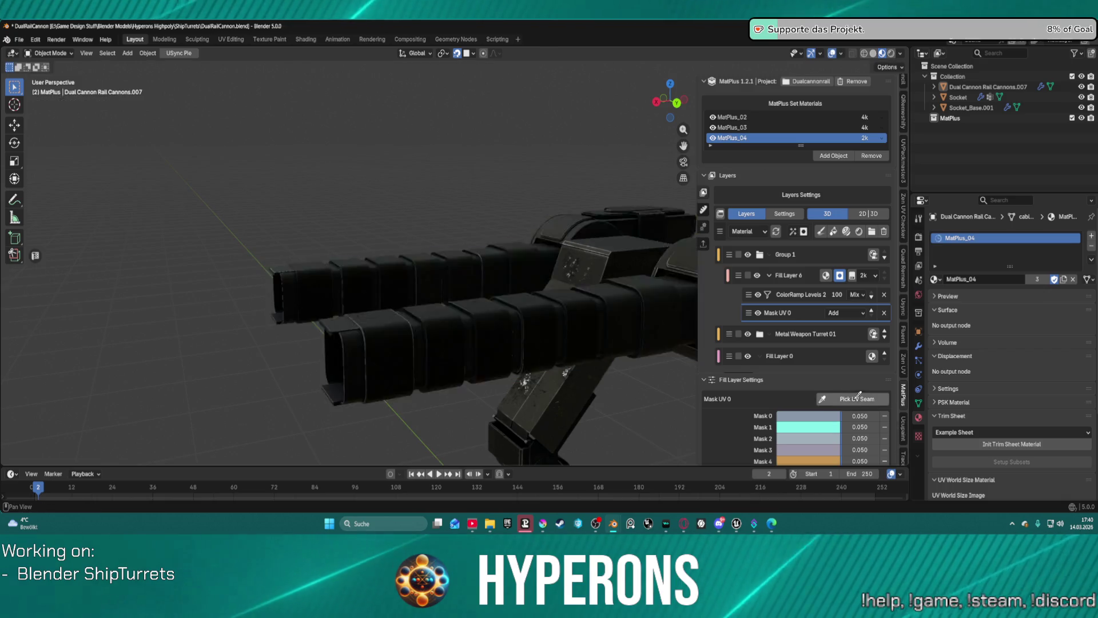
pyautogui.click(428, 255)
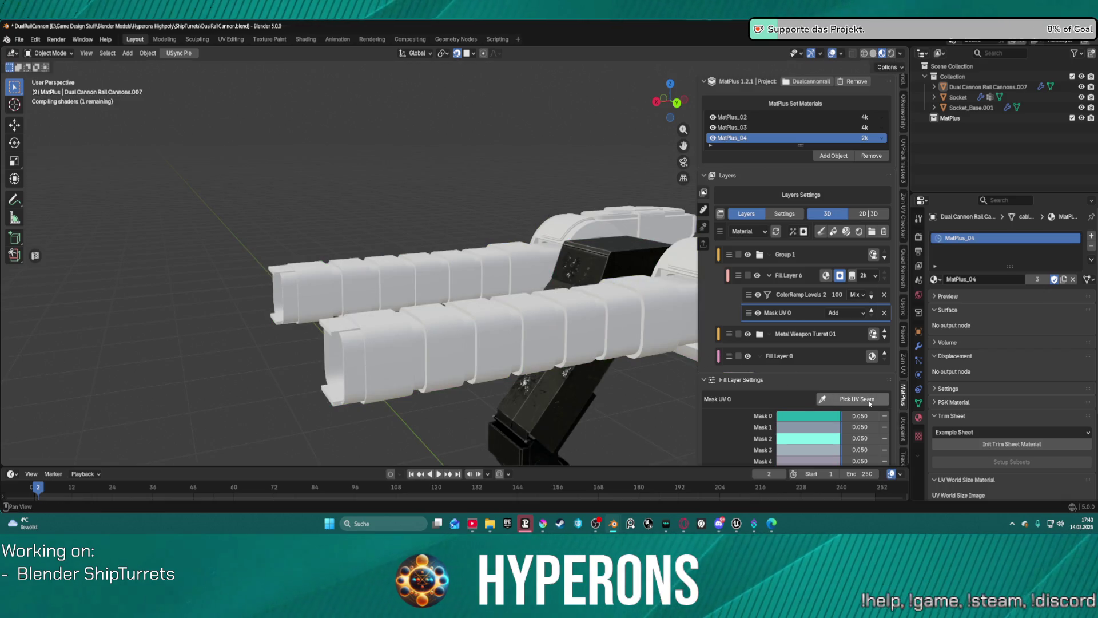
pyautogui.click(852, 399)
pyautogui.click(462, 267)
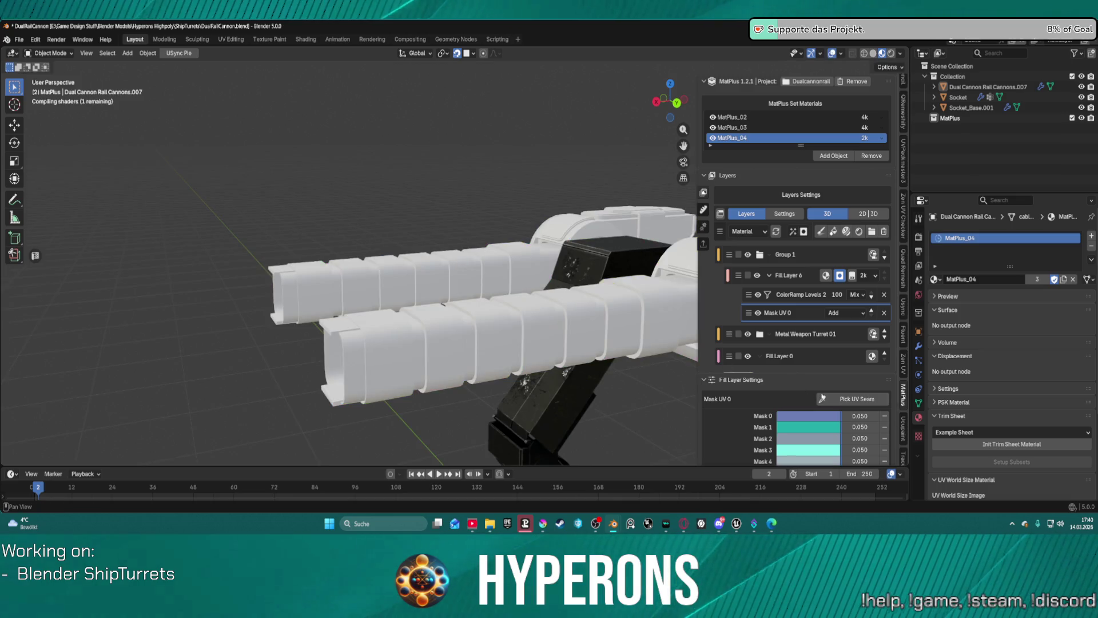
pyautogui.click(822, 399)
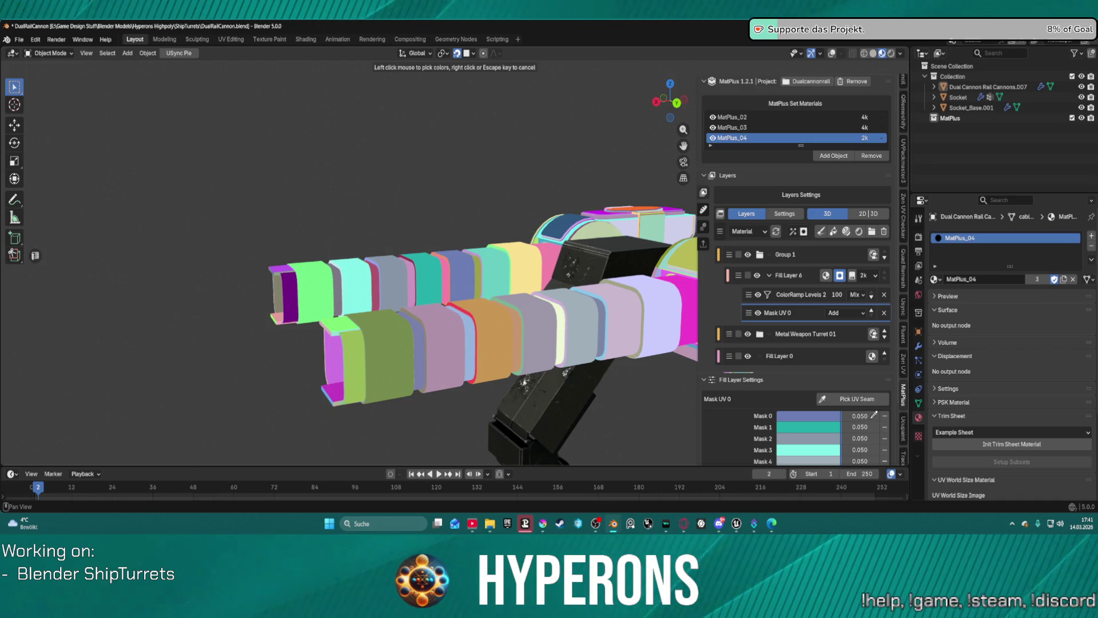
pyautogui.press('Escape')
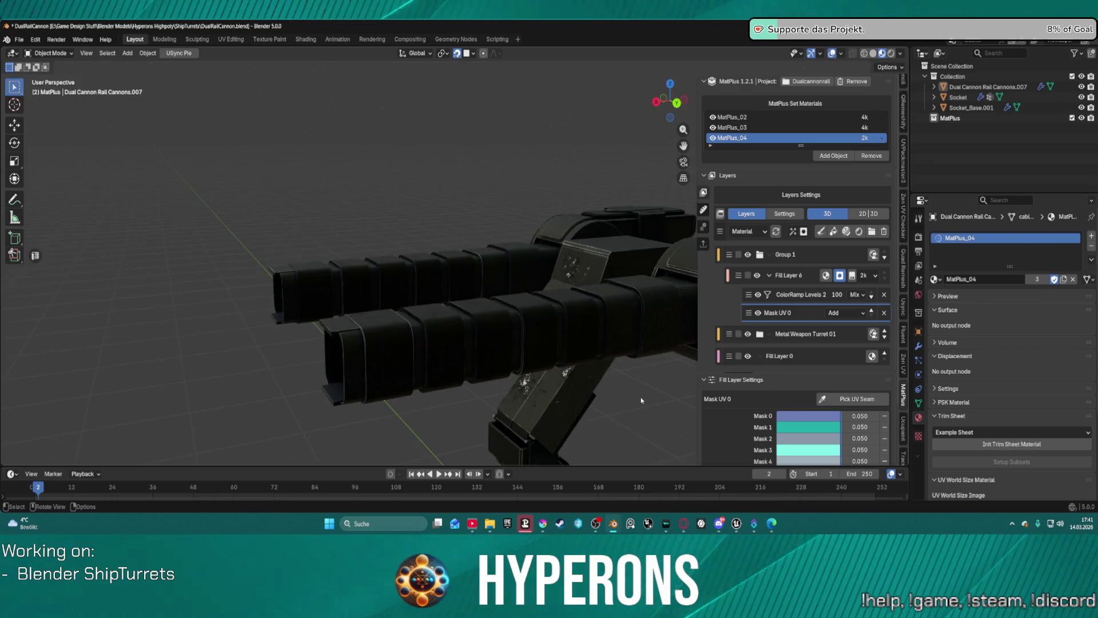
# Add two more barrel islands, leaving Mask 0 through Mask 4 listed at 0.050
pyautogui.scroll(-3, 496, 364)
pyautogui.moveTo(568, 355)
pyautogui.mouseDown(button='middle')
pyautogui.moveTo(558, 378)
pyautogui.moveTo(554, 357)
pyautogui.moveTo(548, 386)
pyautogui.moveTo(543, 362)
pyautogui.moveTo(562, 360)
pyautogui.mouseUp(button='middle')
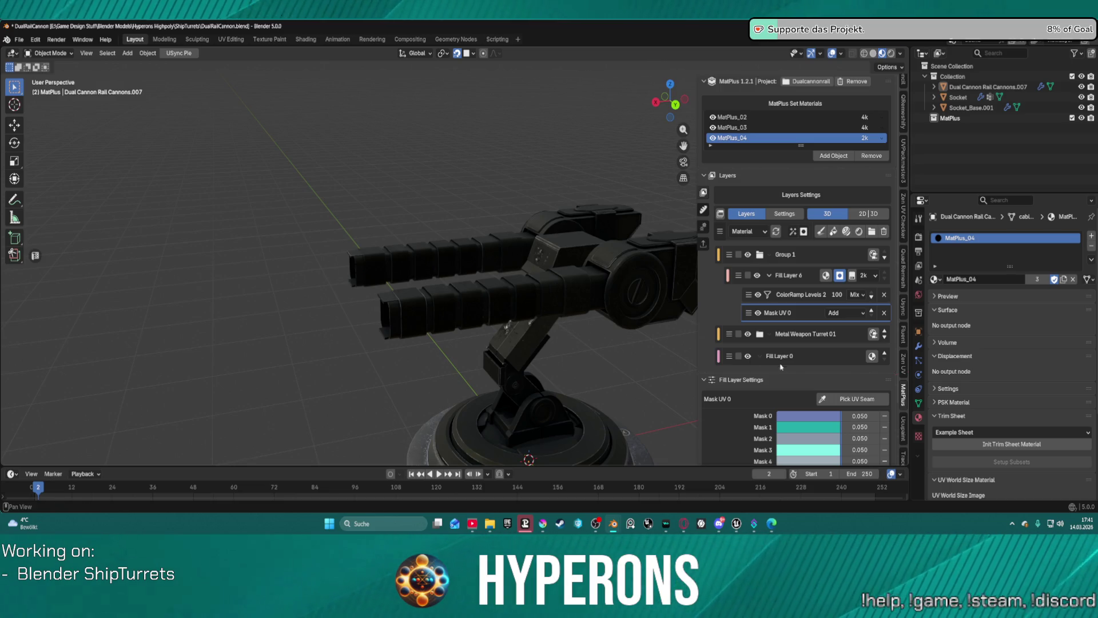
pyautogui.click(852, 399)
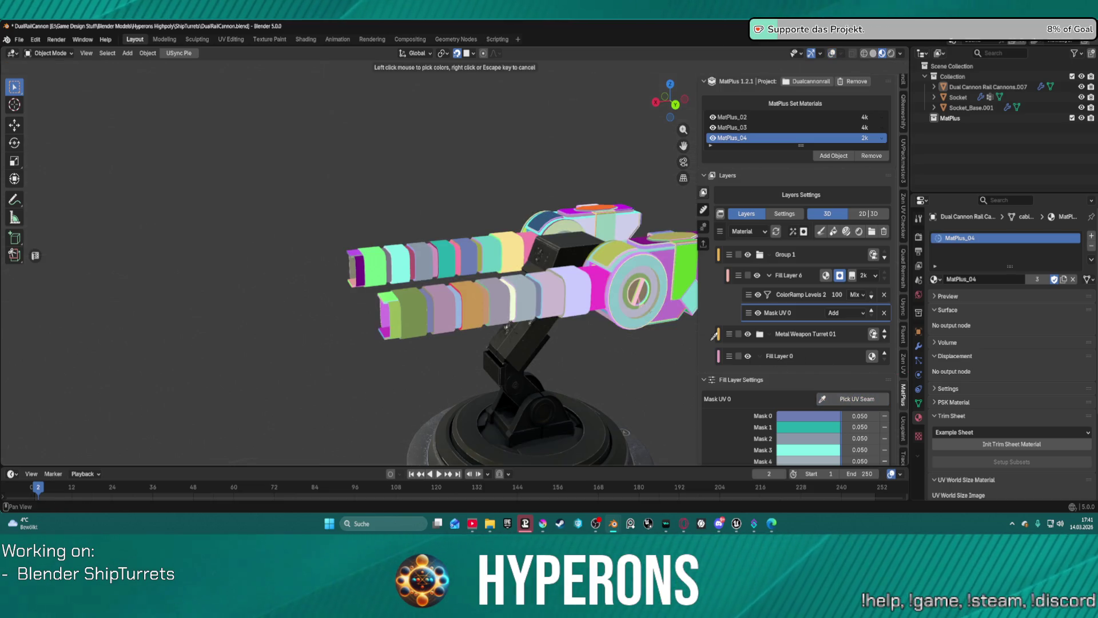
pyautogui.click(491, 250)
pyautogui.click(853, 399)
pyautogui.click(555, 291)
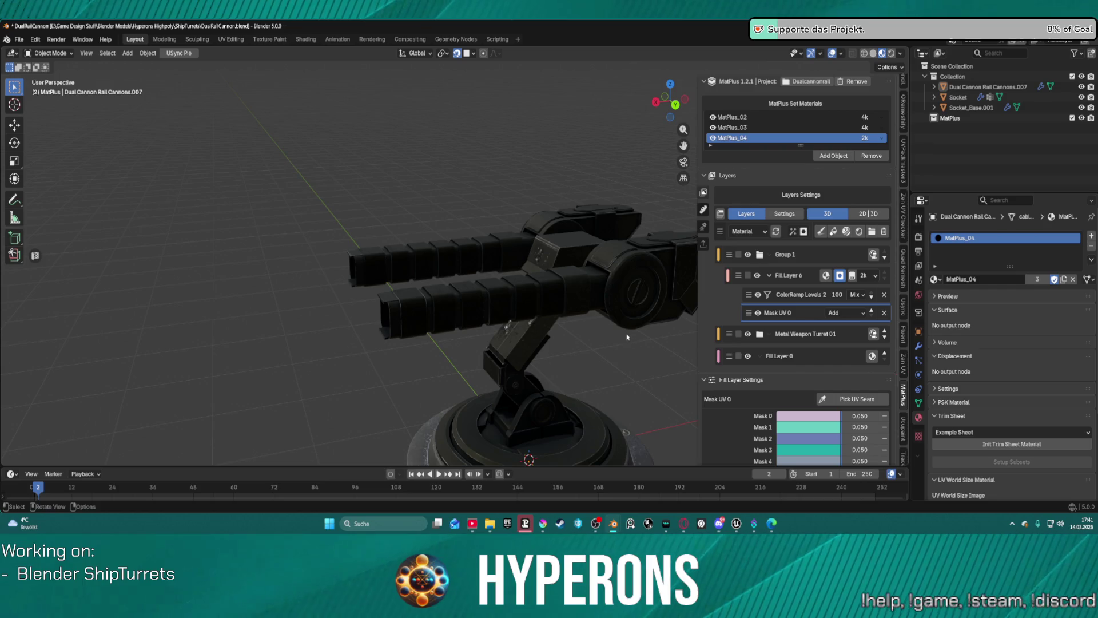
pyautogui.moveTo(579, 289)
pyautogui.mouseDown(button='middle')
pyautogui.moveTo(559, 321)
pyautogui.moveTo(534, 317)
pyautogui.moveTo(575, 292)
pyautogui.mouseUp(button='middle')
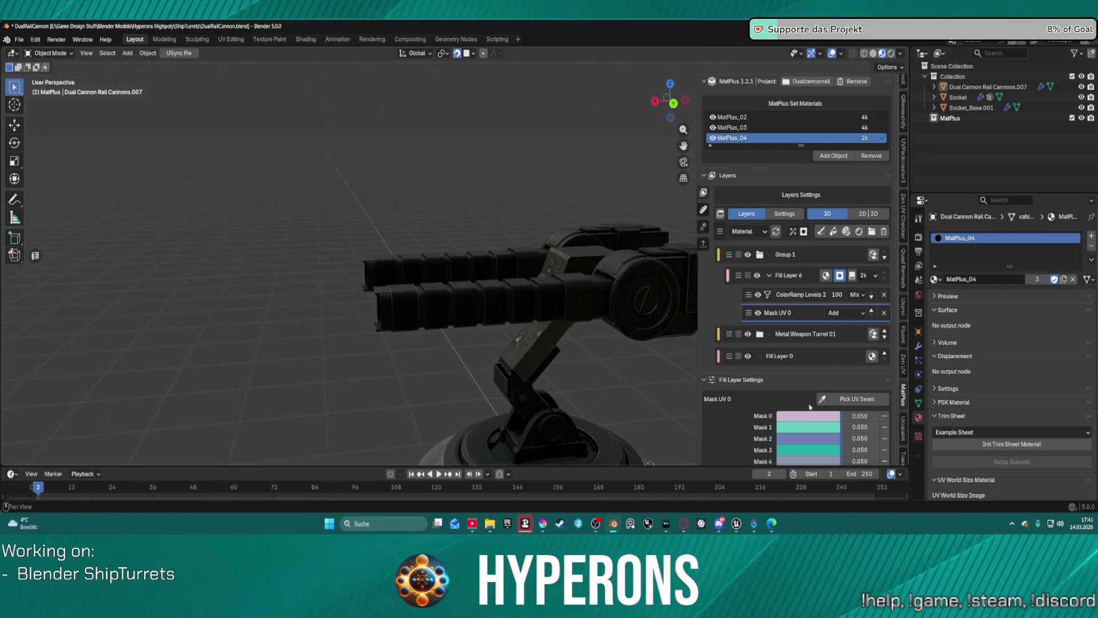
pyautogui.scroll(3, 611, 270)
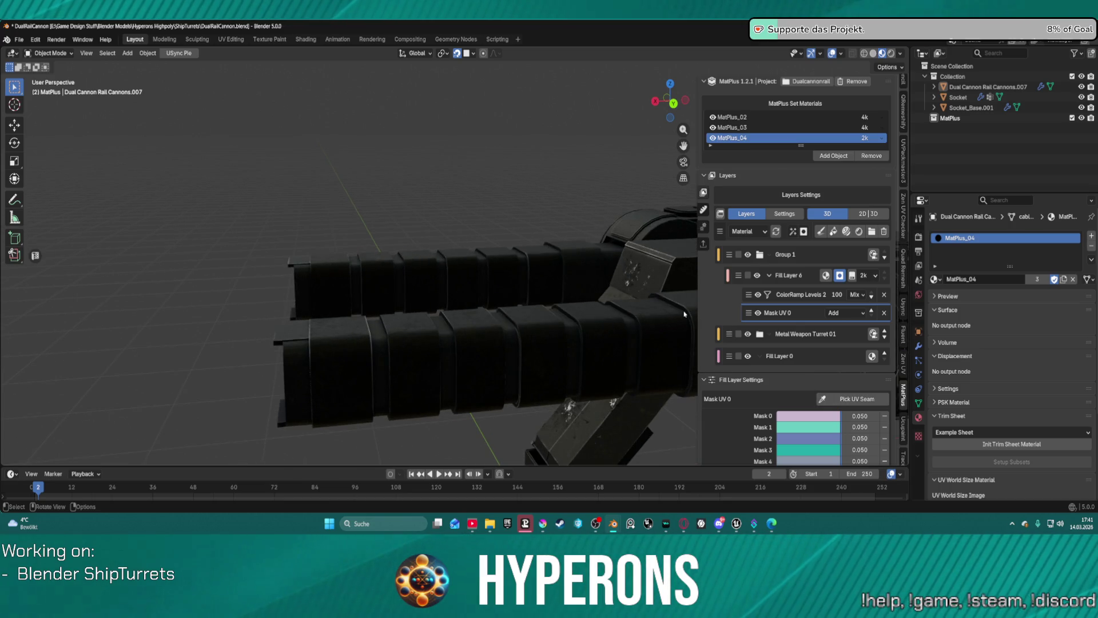
pyautogui.moveTo(652, 307); pyautogui.dragTo(593, 302, button='middle')
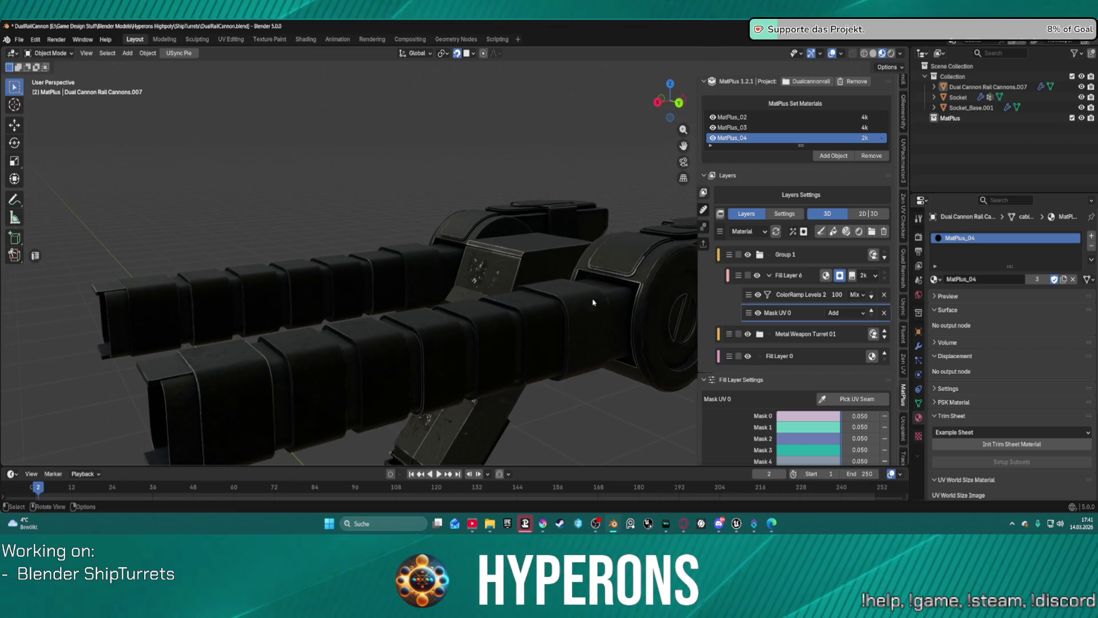
# Spread the ColorRamp Levels 2 stops and tint the dark stop a dark olive green
pyautogui.click(804, 296)
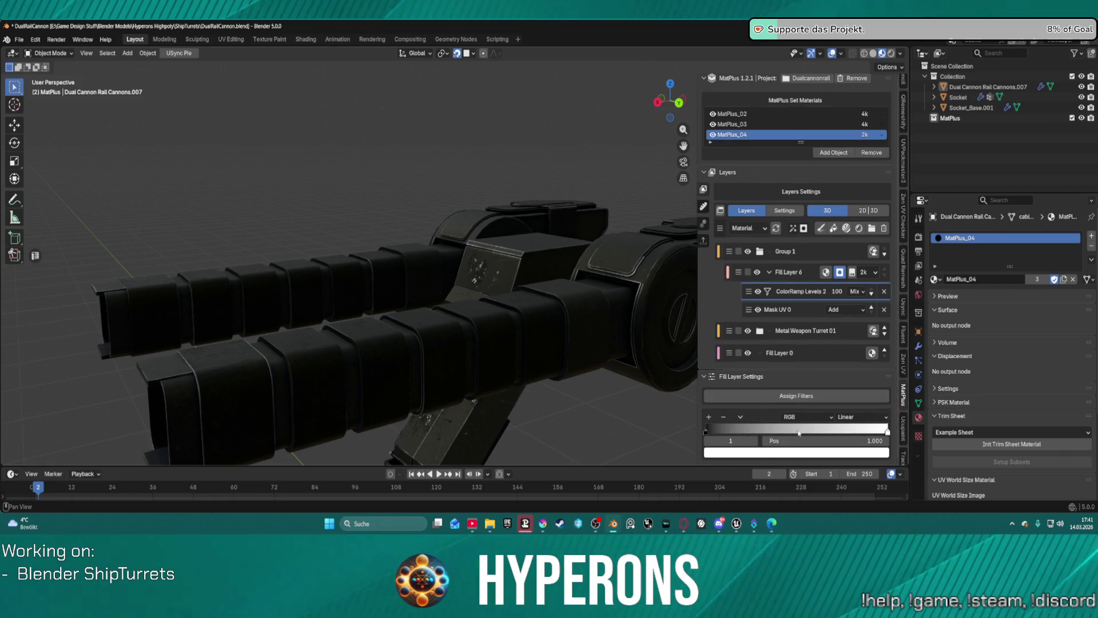
pyautogui.moveTo(706, 434)
pyautogui.mouseDown()
pyautogui.moveTo(916, 428)
pyautogui.moveTo(698, 440)
pyautogui.mouseUp()
pyautogui.moveTo(887, 430)
pyautogui.mouseDown()
pyautogui.moveTo(678, 441)
pyautogui.moveTo(905, 442)
pyautogui.mouseUp()
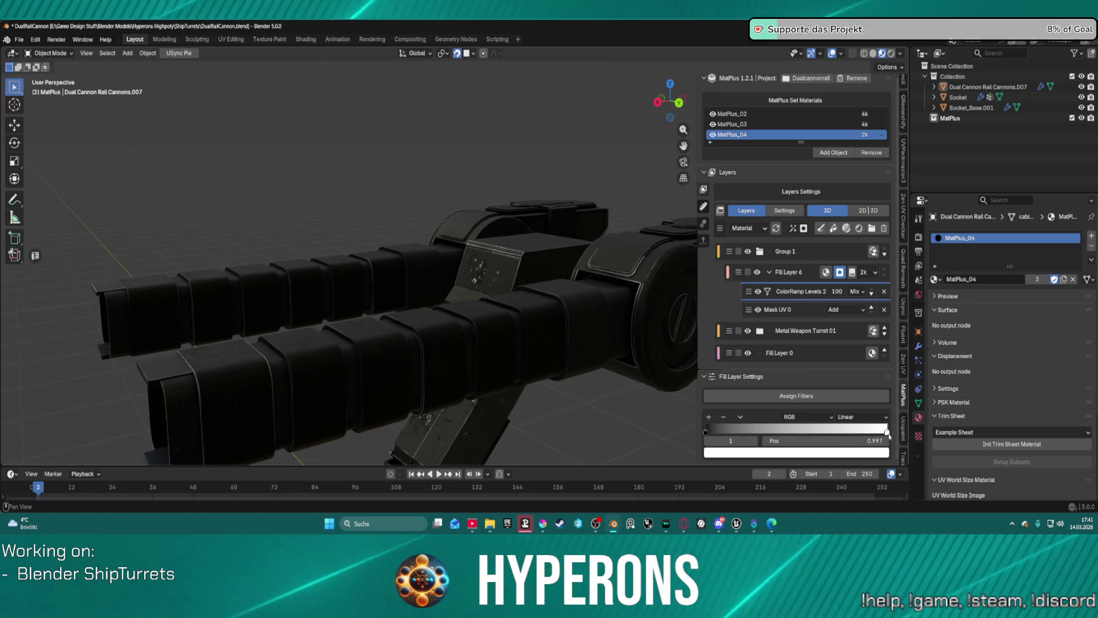
pyautogui.click(706, 433)
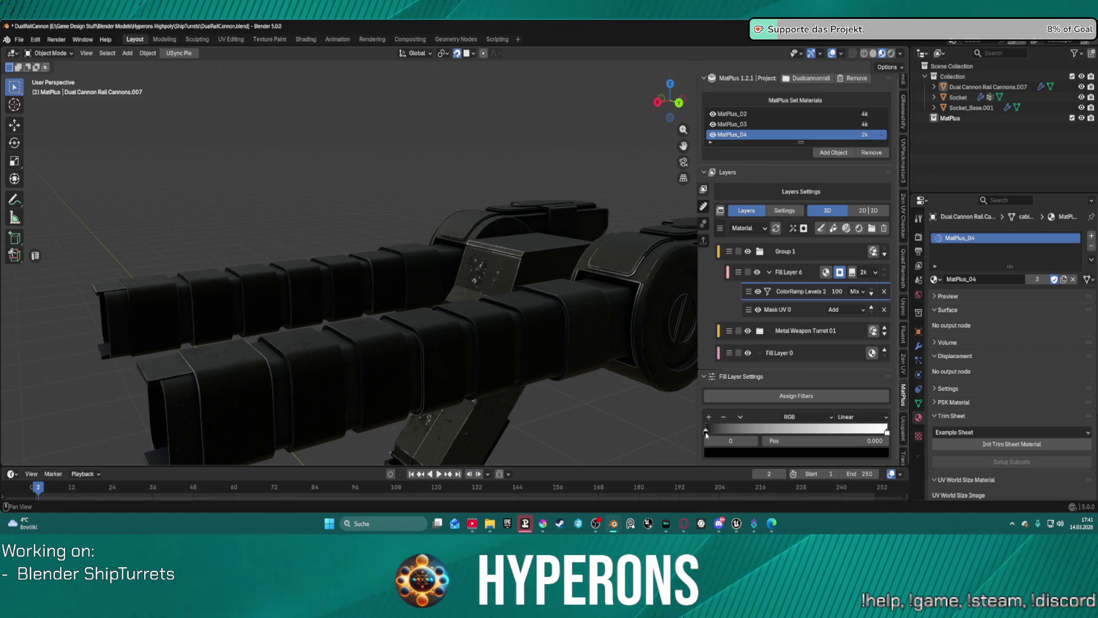
pyautogui.click(767, 453)
pyautogui.moveTo(743, 411)
pyautogui.mouseDown()
pyautogui.moveTo(795, 411)
pyautogui.moveTo(771, 412)
pyautogui.mouseUp()
pyautogui.moveTo(746, 309)
pyautogui.mouseDown()
pyautogui.moveTo(758, 270)
pyautogui.moveTo(770, 326)
pyautogui.moveTo(755, 338)
pyautogui.moveTo(725, 304)
pyautogui.mouseUp()
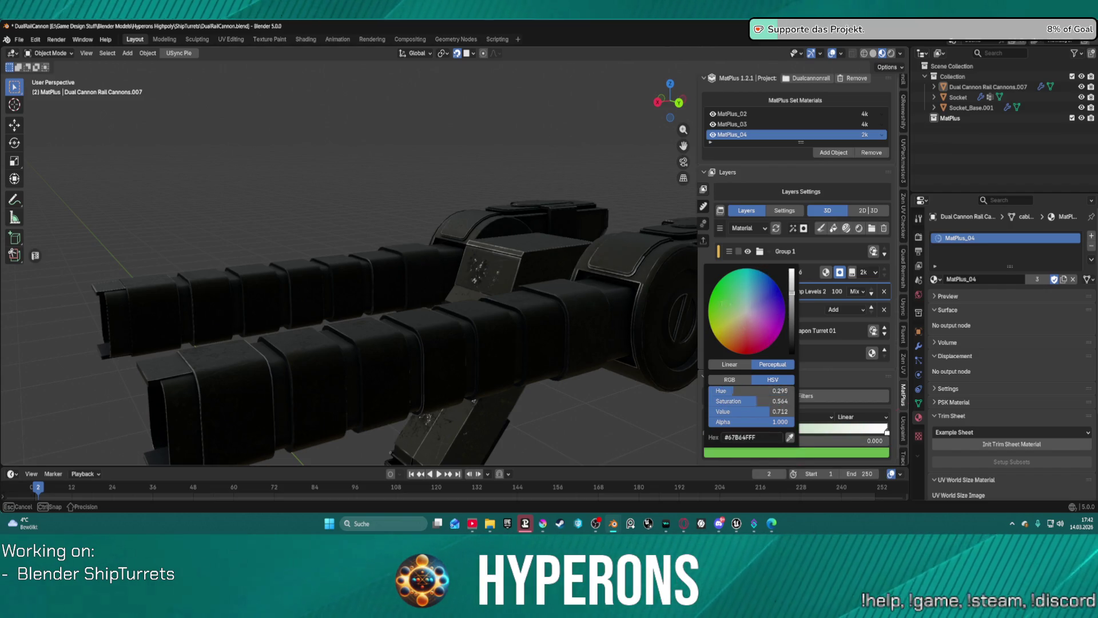
pyautogui.moveTo(770, 412); pyautogui.dragTo(743, 411)
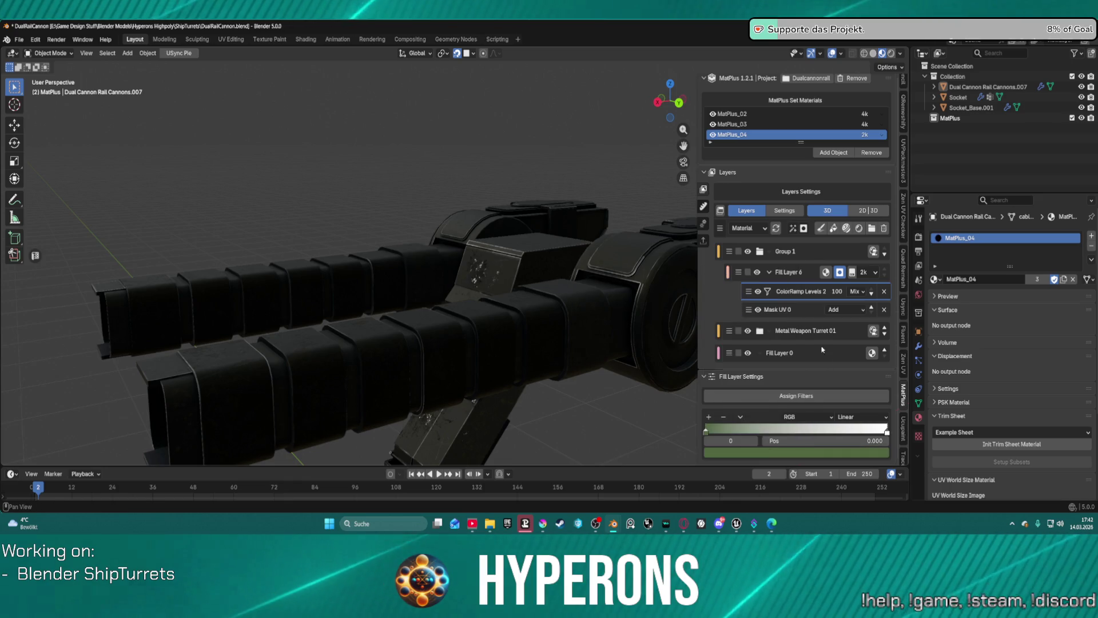
# Check the turret from above and bring up the filter library to swap in Blur
pyautogui.scroll(-4, 459, 317)
pyautogui.moveTo(459, 317)
pyautogui.mouseDown(button='middle')
pyautogui.moveTo(509, 449)
pyautogui.moveTo(507, 330)
pyautogui.moveTo(585, 341)
pyautogui.moveTo(521, 372)
pyautogui.moveTo(576, 361)
pyautogui.moveTo(755, 362)
pyautogui.moveTo(790, 349)
pyautogui.mouseUp(button='middle')
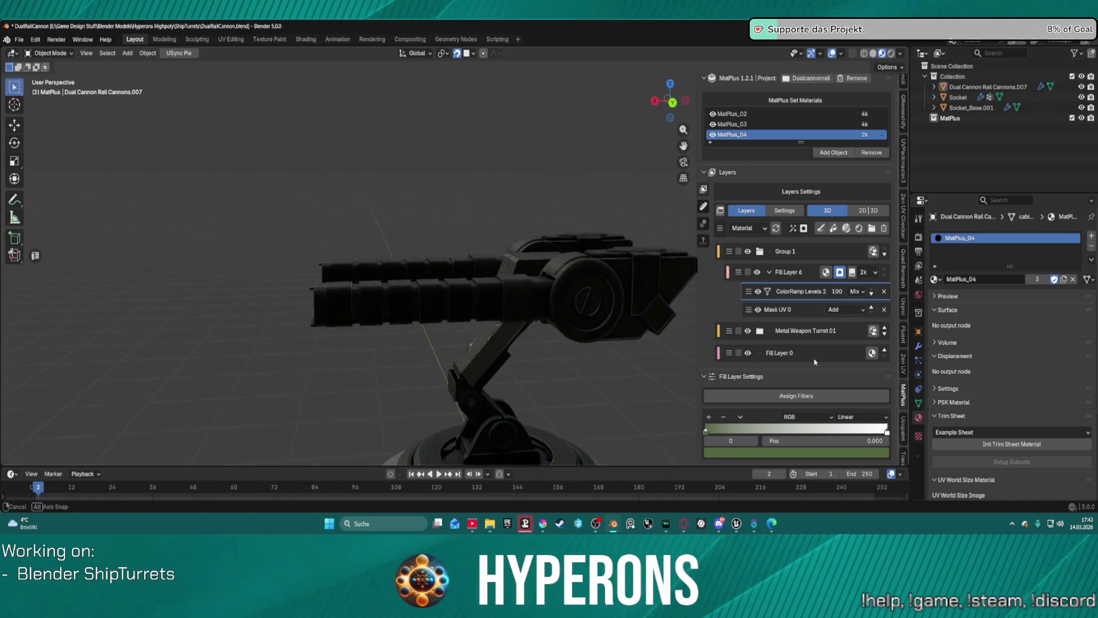
pyautogui.scroll(1, 824, 335)
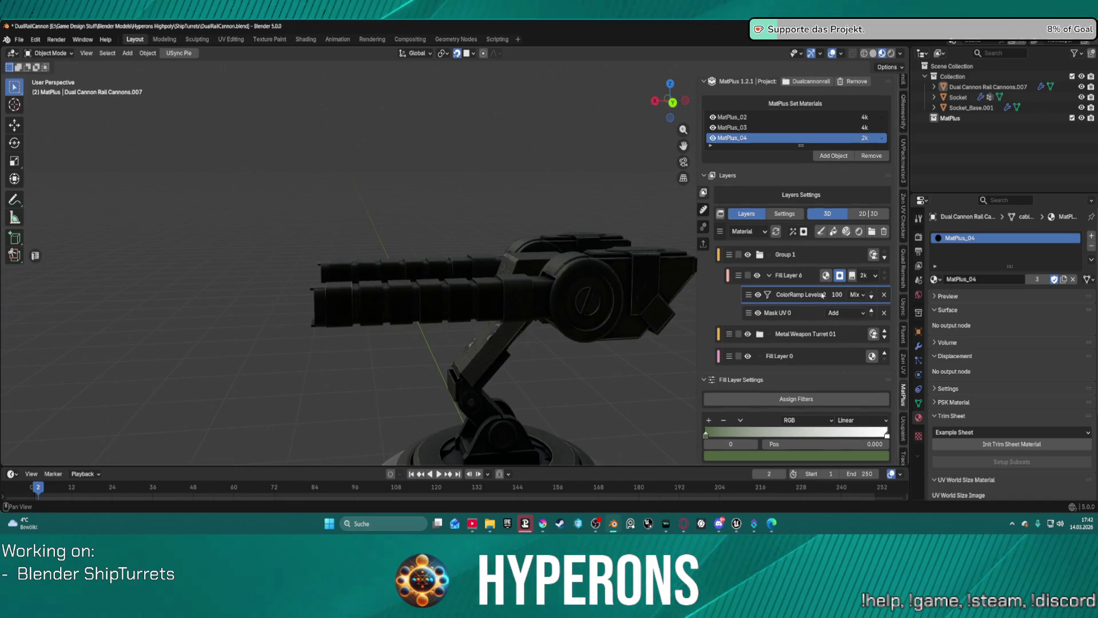
pyautogui.click(793, 398)
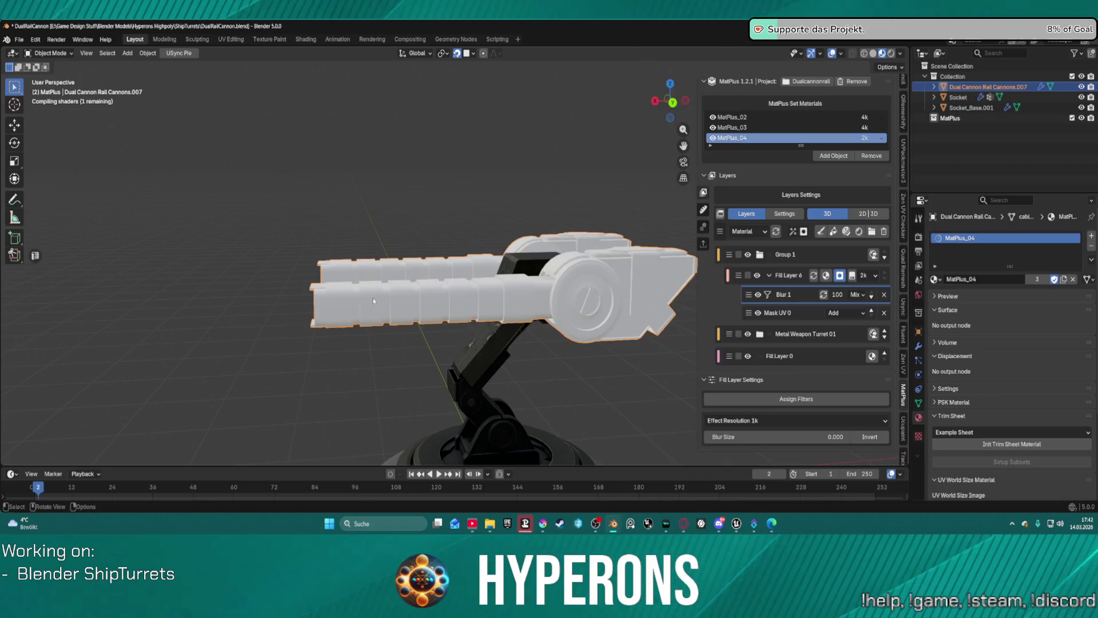
# Increase and fine-tune the Blur 1 size while viewing the barrels from below
pyautogui.scroll(8, 373, 298)
pyautogui.moveTo(382, 325)
pyautogui.mouseDown(button='middle')
pyautogui.moveTo(385, 453)
pyautogui.moveTo(431, 385)
pyautogui.mouseUp(button='middle')
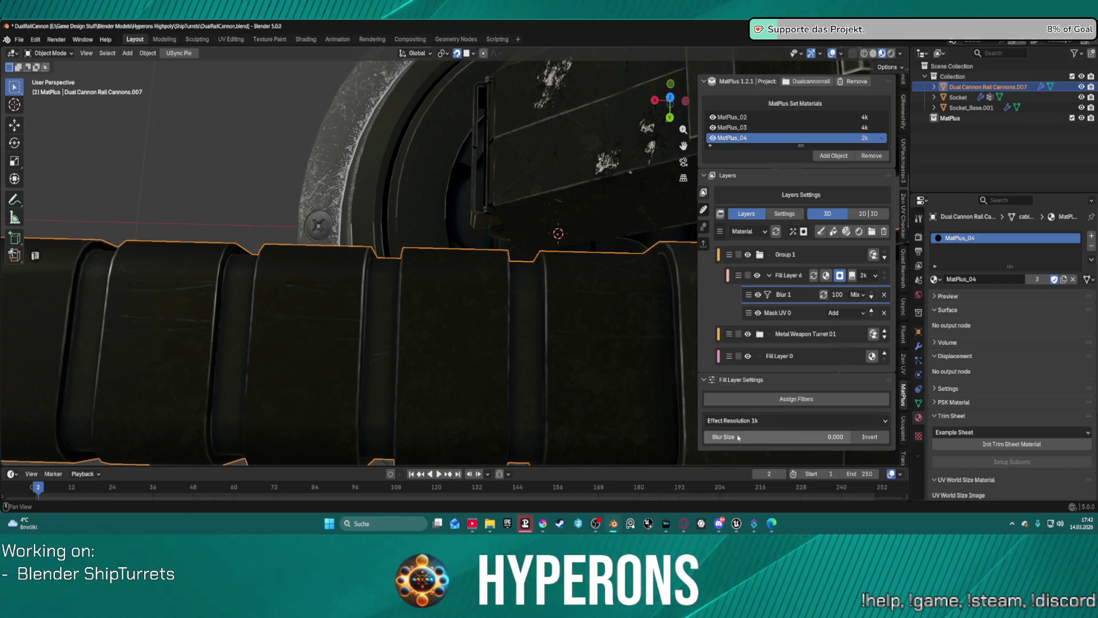
pyautogui.moveTo(740, 438); pyautogui.dragTo(762, 437)
pyautogui.moveTo(851, 436)
pyautogui.mouseDown()
pyautogui.moveTo(707, 437)
pyautogui.moveTo(791, 436)
pyautogui.mouseUp()
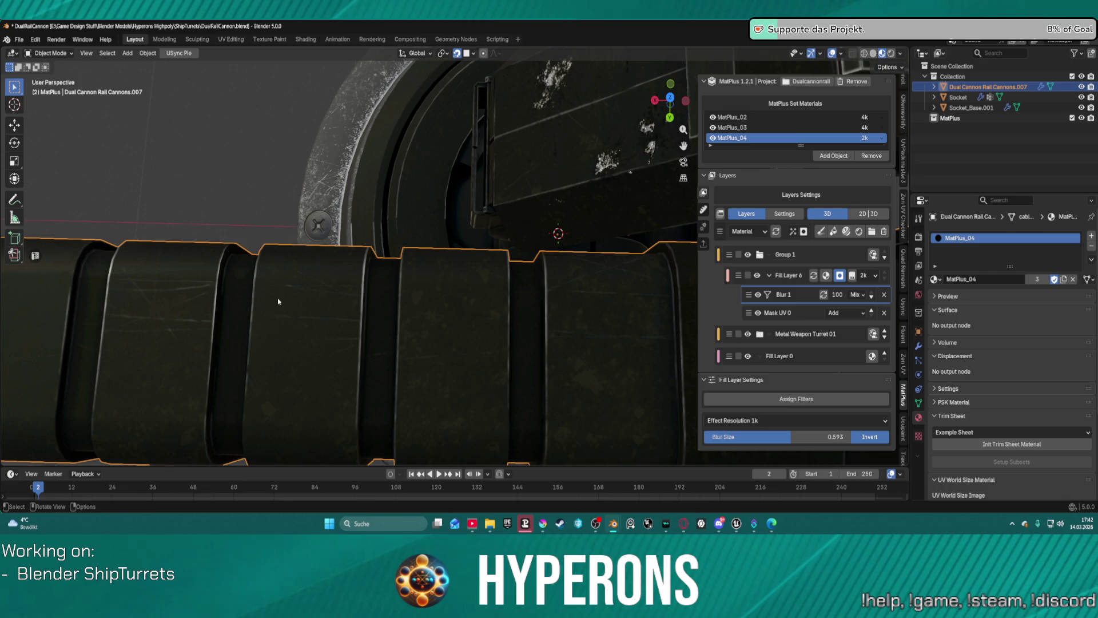
pyautogui.scroll(-5, 539, 306)
pyautogui.moveTo(540, 306); pyautogui.dragTo(585, 213, button='middle')
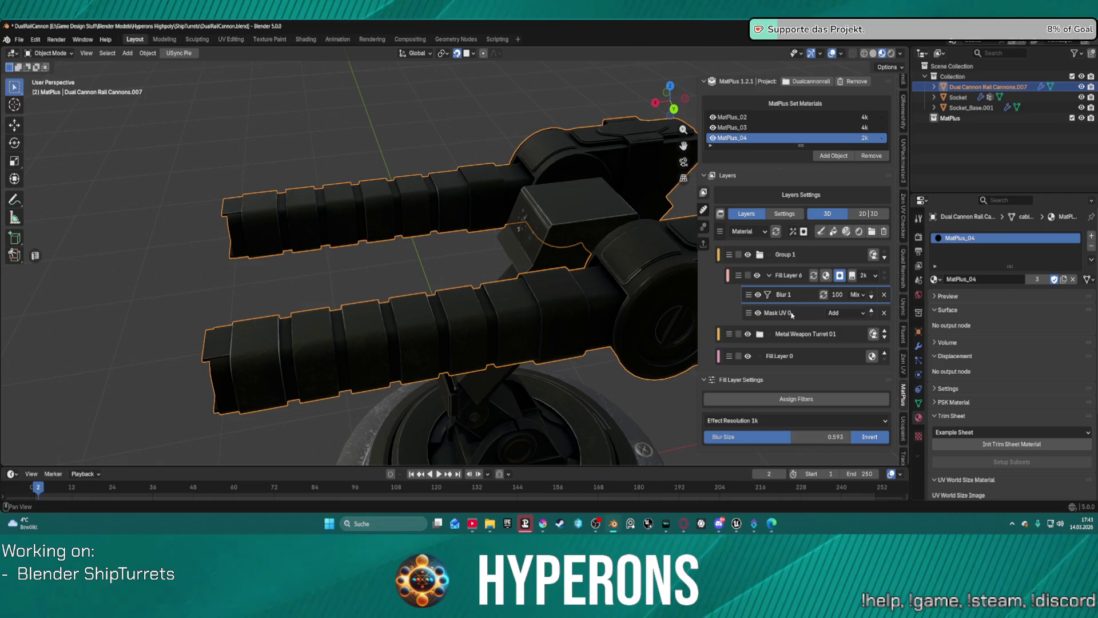
# Set Blur 1's Blur Size to about 0.526, toggling Invert off and back on
pyautogui.click(778, 312)
pyautogui.scroll(-5, 821, 359)
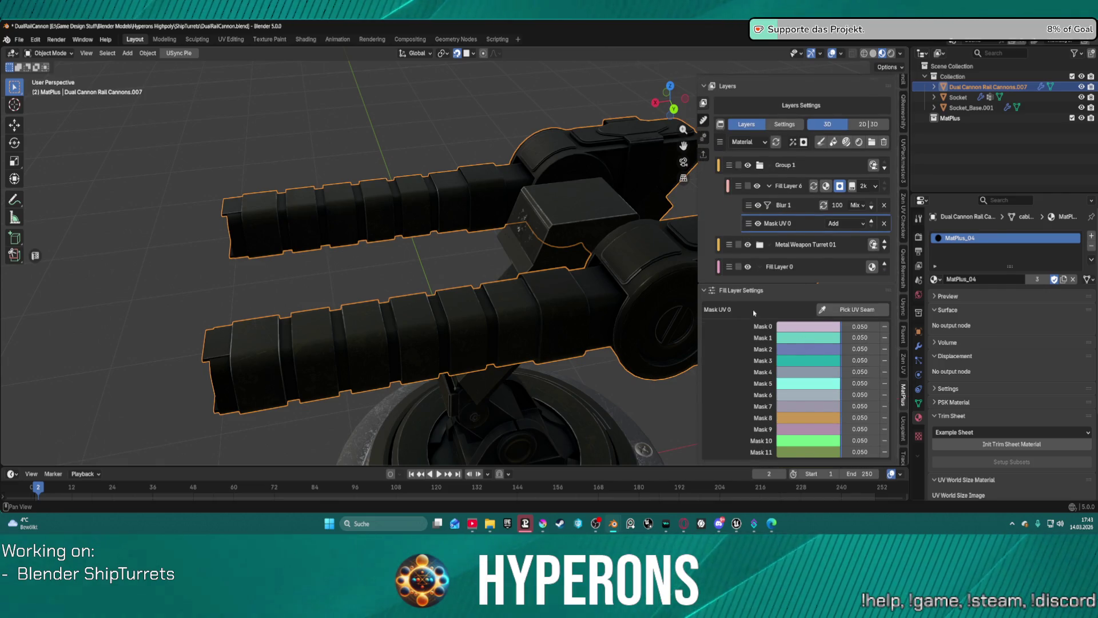
pyautogui.scroll(3, 754, 313)
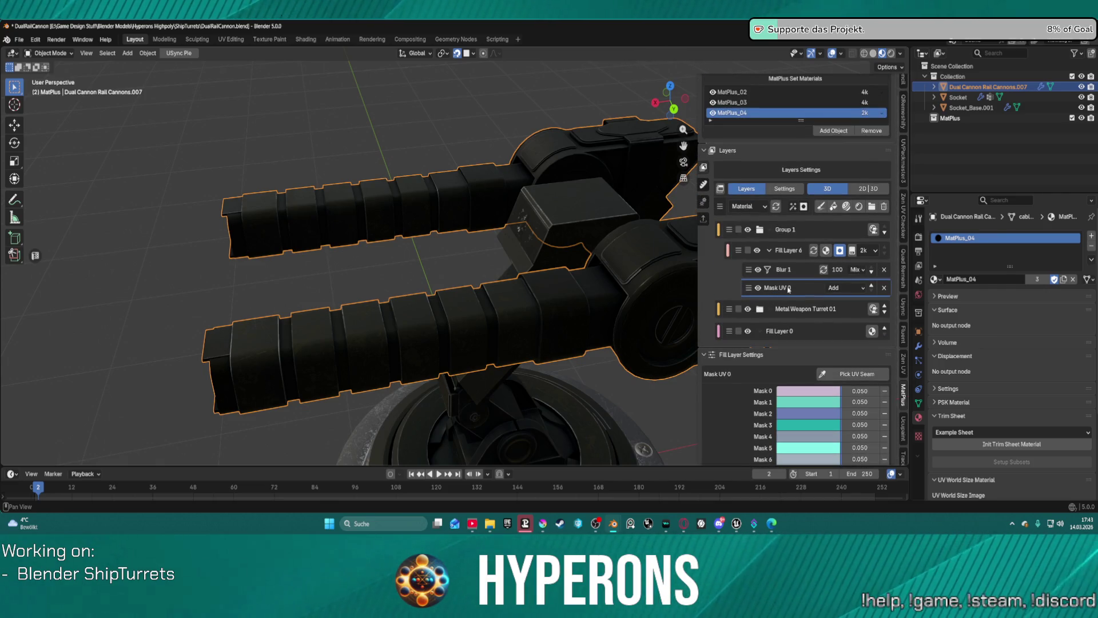
pyautogui.click(796, 271)
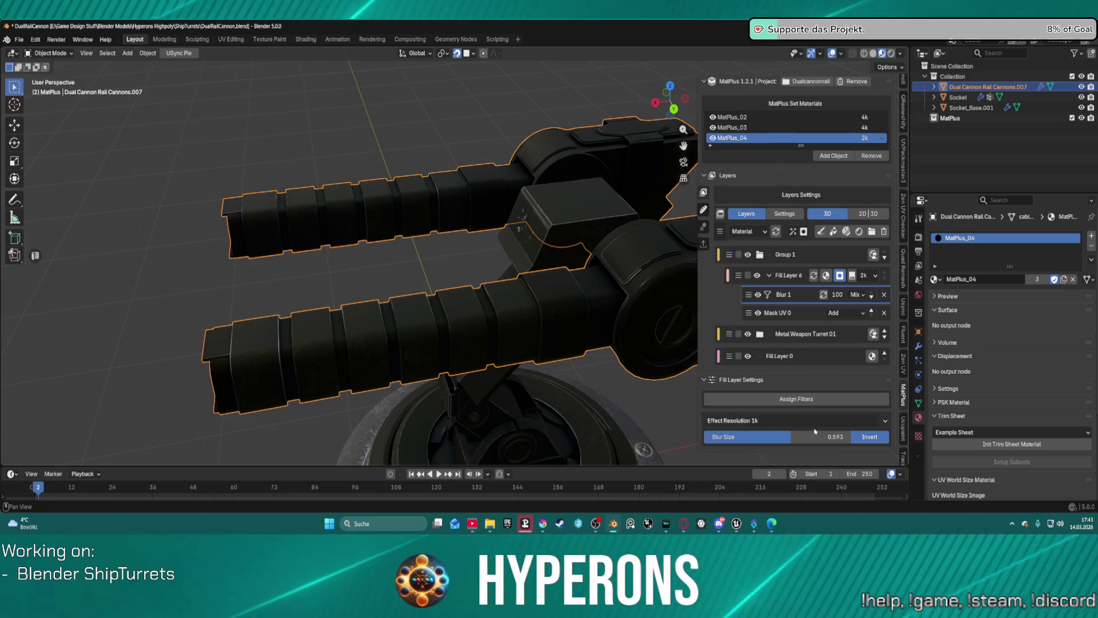
pyautogui.moveTo(816, 435)
pyautogui.mouseDown()
pyautogui.moveTo(717, 437)
pyautogui.moveTo(852, 437)
pyautogui.moveTo(704, 436)
pyautogui.moveTo(856, 441)
pyautogui.mouseUp()
pyautogui.click(803, 421)
pyautogui.click(803, 422)
pyautogui.click(871, 437)
pyautogui.click(878, 439)
pyautogui.click(879, 440)
pyautogui.moveTo(846, 437)
pyautogui.mouseDown()
pyautogui.moveTo(703, 437)
pyautogui.moveTo(782, 437)
pyautogui.mouseUp()
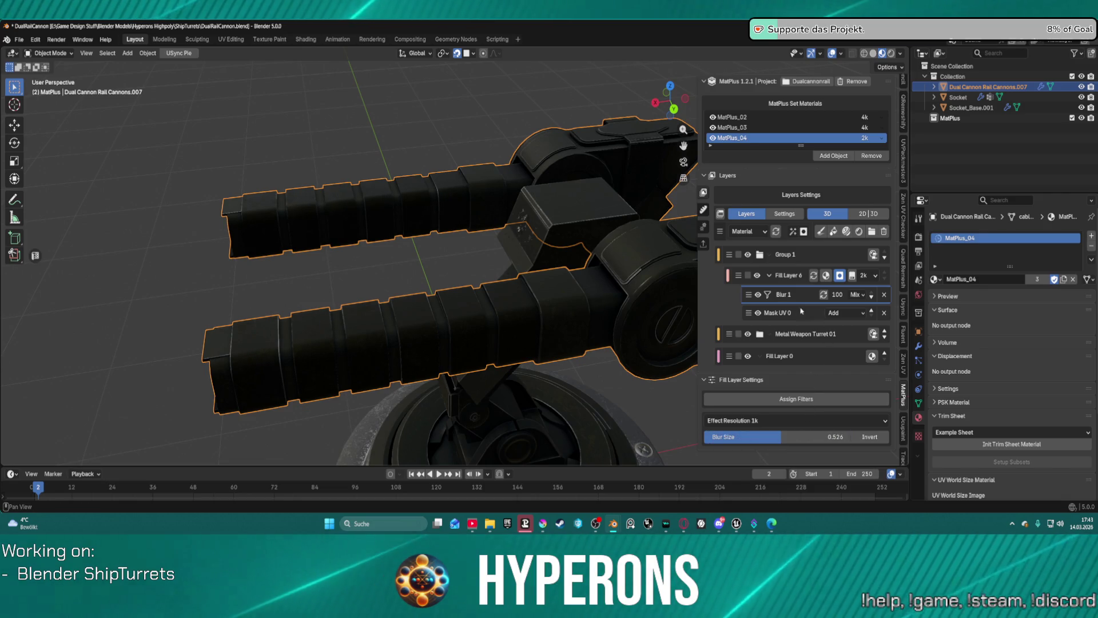
pyautogui.click(807, 396)
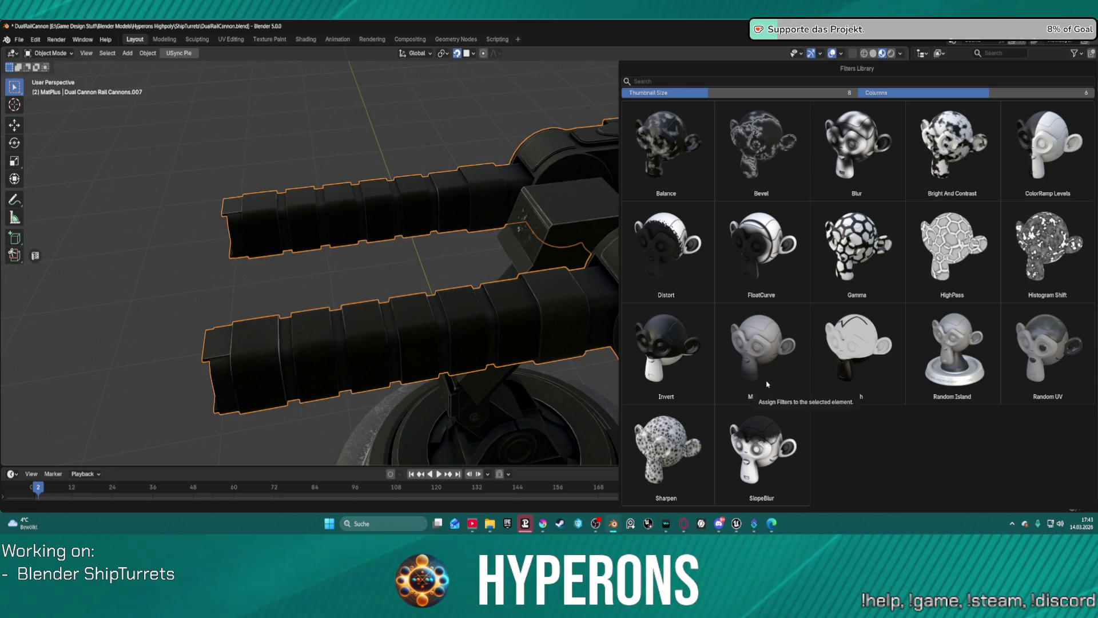
# Add a MapRange filter to the mask with From Min 0.700 and From Max 1.700
pyautogui.click(767, 383)
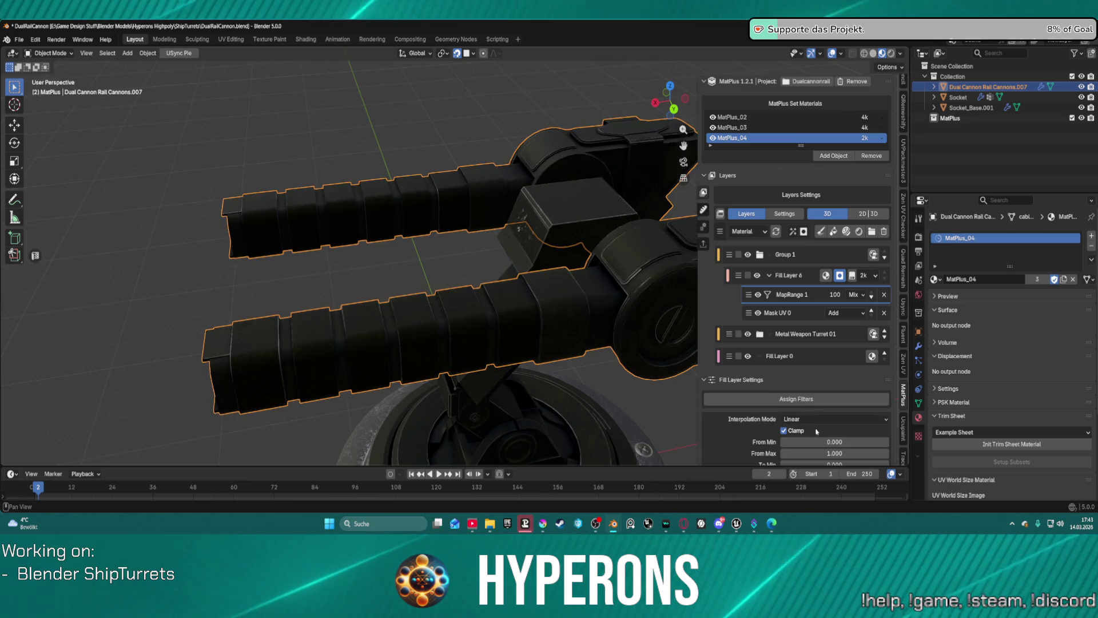
pyautogui.scroll(-2, 818, 430)
pyautogui.moveTo(821, 407)
pyautogui.mouseDown()
pyautogui.moveTo(770, 406)
pyautogui.moveTo(841, 406)
pyautogui.moveTo(824, 406)
pyautogui.moveTo(858, 418)
pyautogui.moveTo(824, 417)
pyautogui.moveTo(835, 417)
pyautogui.mouseUp()
pyautogui.click(824, 406)
pyautogui.press('Return')
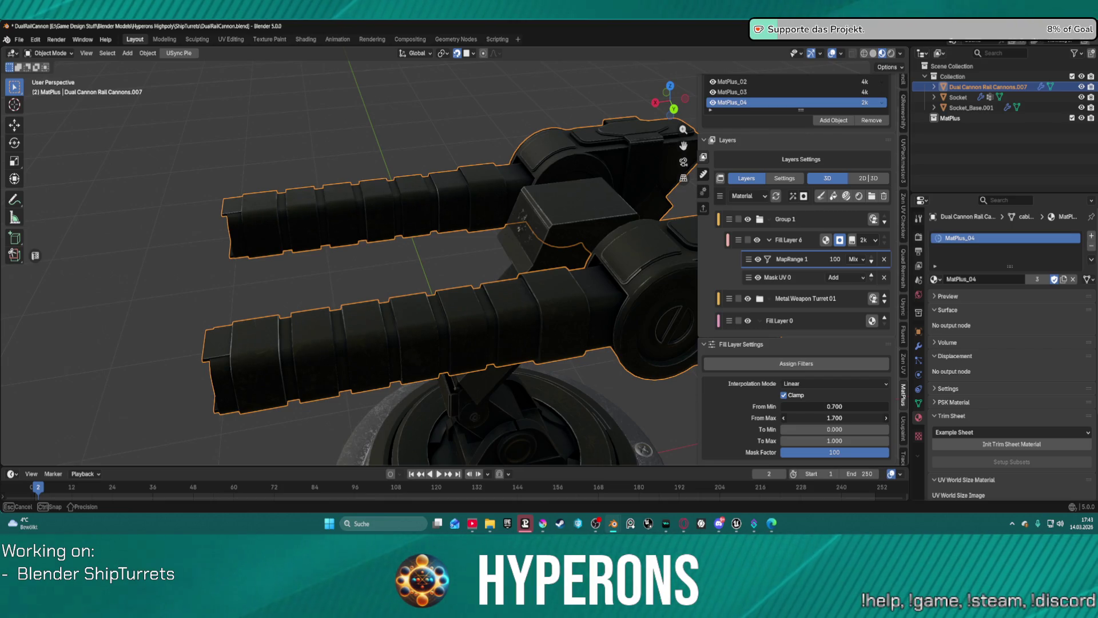
pyautogui.moveTo(812, 422); pyautogui.dragTo(816, 418)
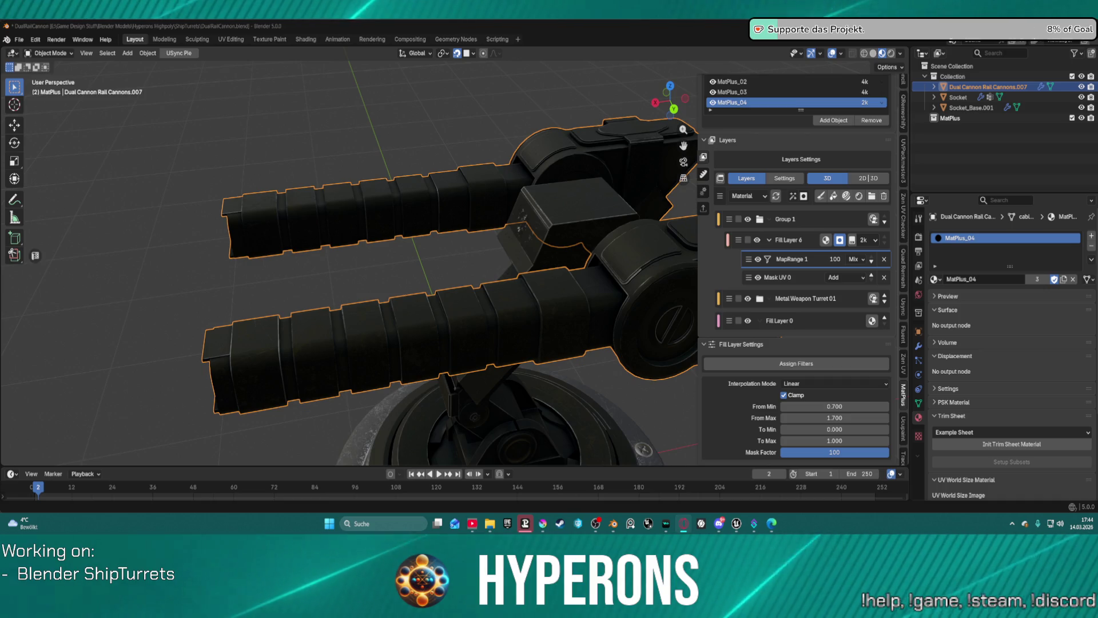
# Inspect both barrels, then delete the MapRange 1 filter, leaving only Mask UV 0
pyautogui.scroll(-3, 466, 365)
pyautogui.moveTo(466, 365); pyautogui.dragTo(490, 355, button='middle')
pyautogui.scroll(3, 480, 366)
pyautogui.scroll(1, 604, 395)
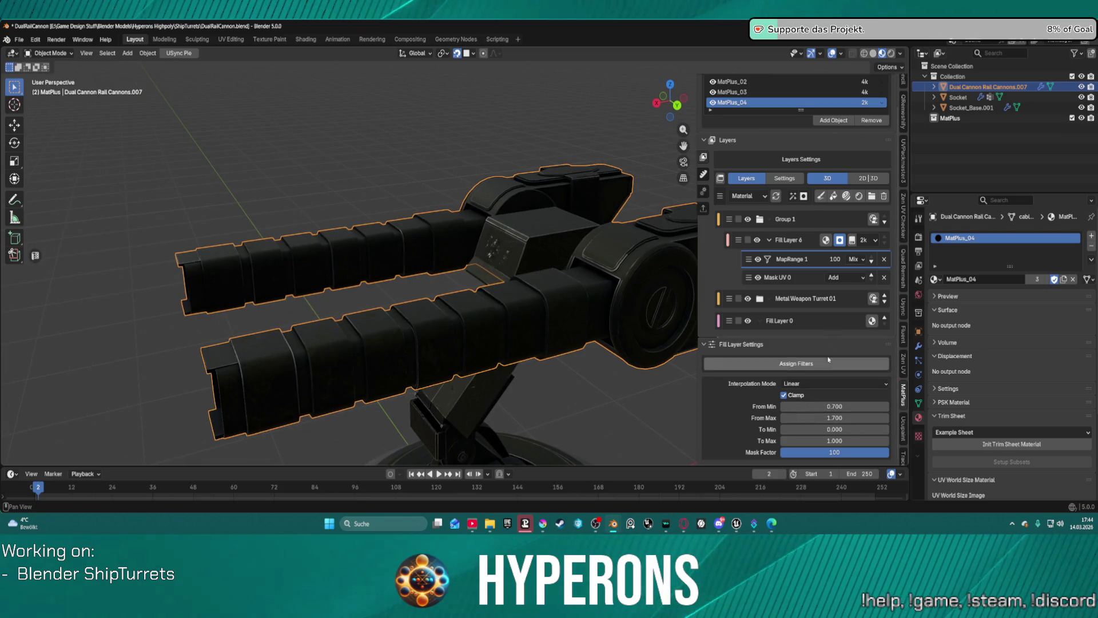
pyautogui.click(885, 260)
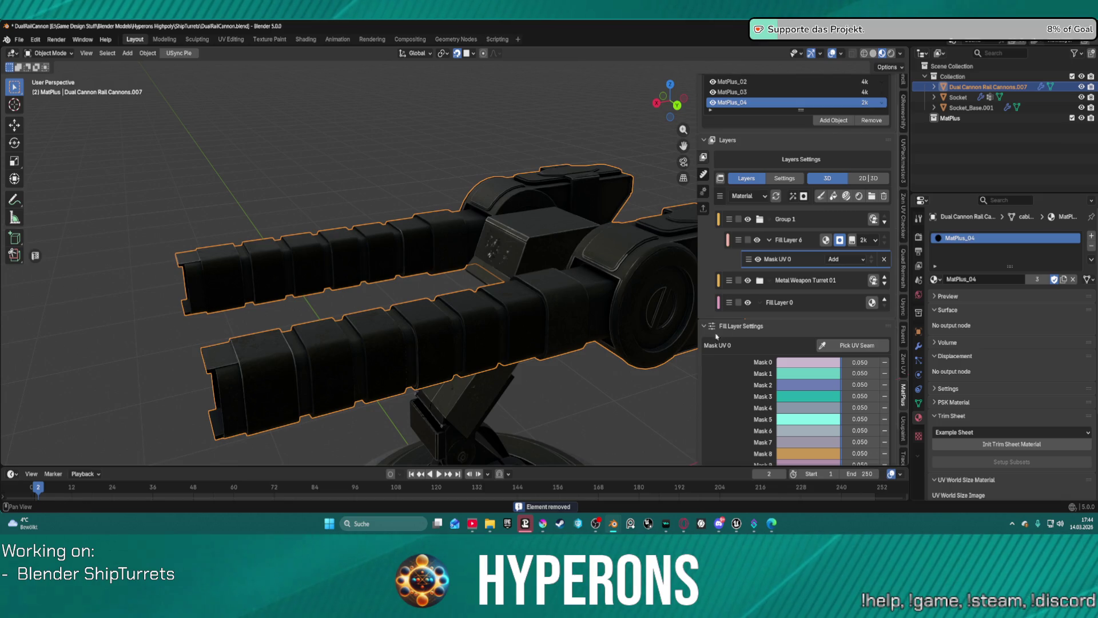
# Select Fill Layer 6 and darken its grey fill colour
pyautogui.click(795, 240)
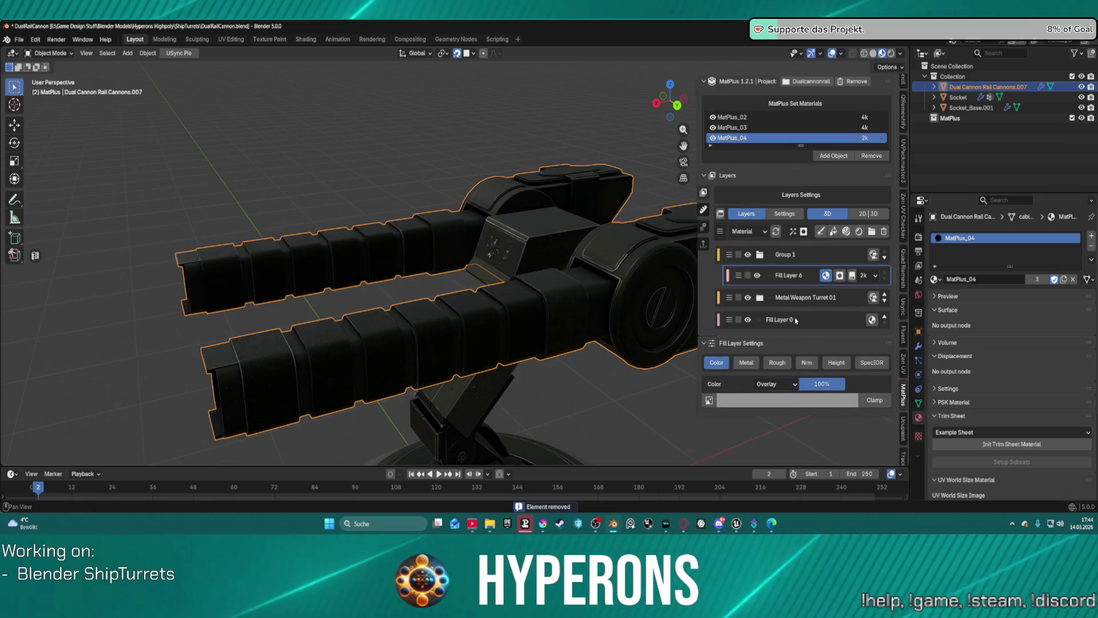
pyautogui.click(821, 400)
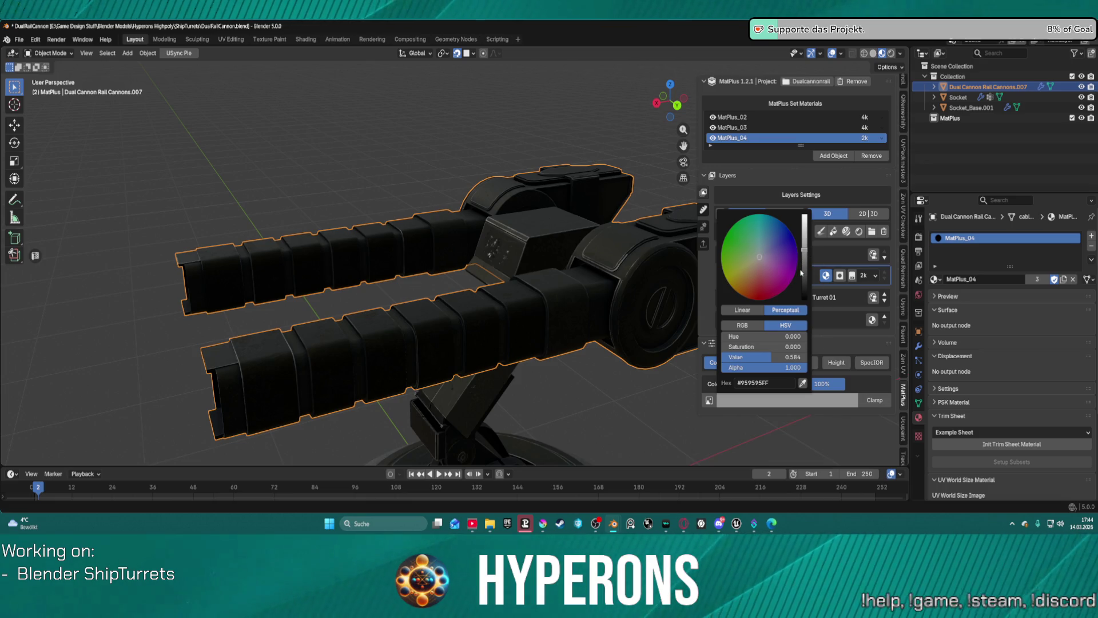
pyautogui.moveTo(804, 250); pyautogui.dragTo(804, 261)
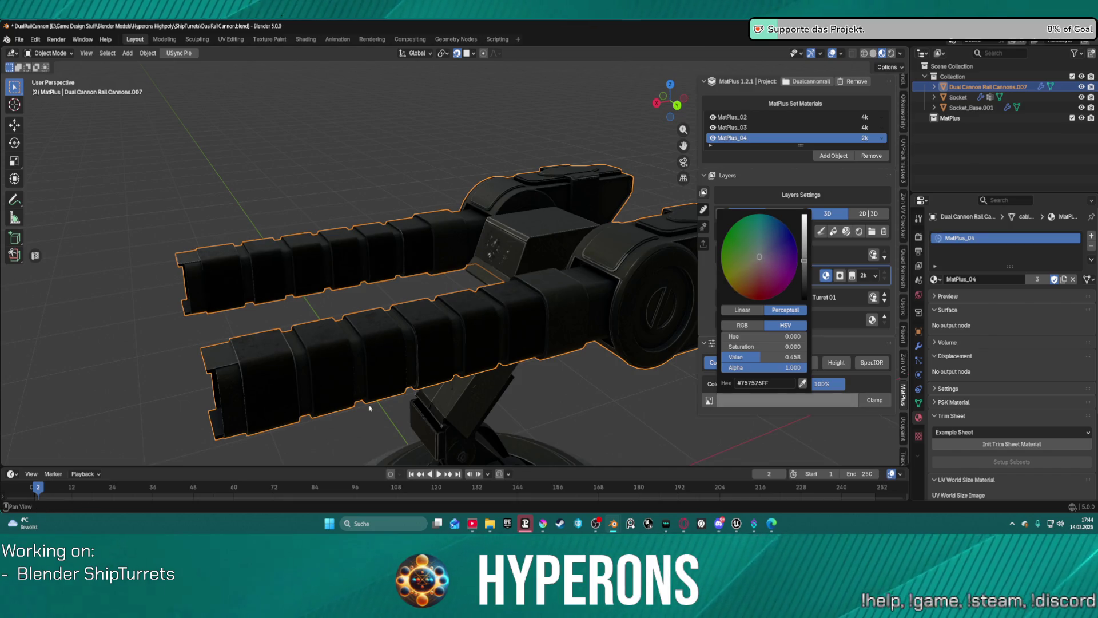
pyautogui.moveTo(436, 344)
pyautogui.mouseDown(button='middle')
pyautogui.moveTo(456, 311)
pyautogui.moveTo(650, 336)
pyautogui.moveTo(633, 352)
pyautogui.moveTo(533, 307)
pyautogui.moveTo(577, 286)
pyautogui.mouseUp(button='middle')
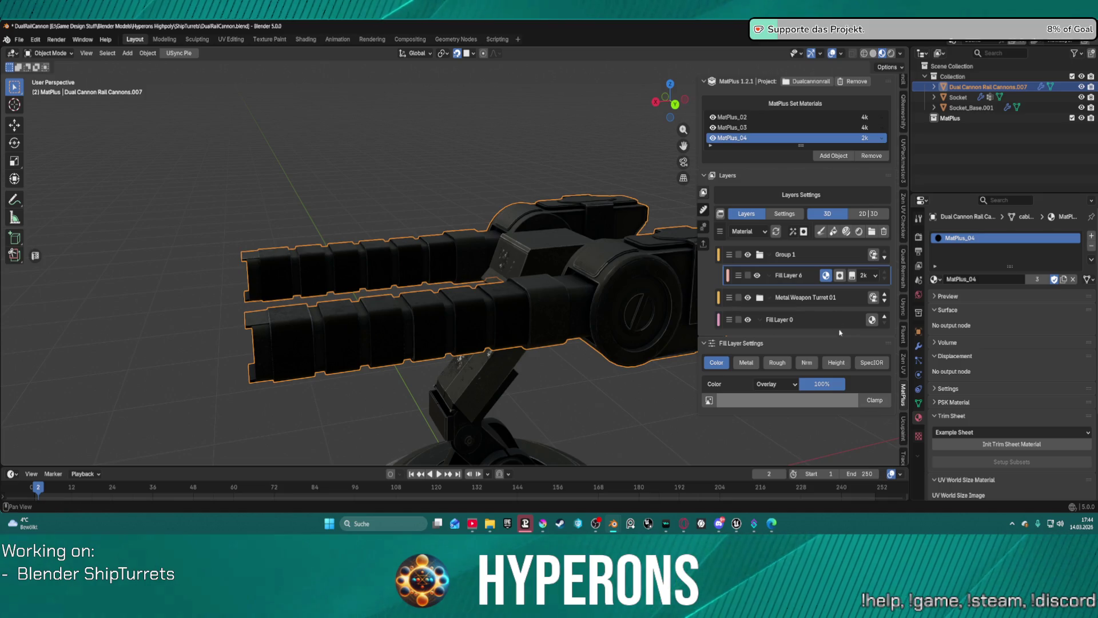
# Enable the metallic channel in Add mode at 0.068
pyautogui.click(753, 364)
pyautogui.moveTo(843, 434)
pyautogui.mouseDown()
pyautogui.moveTo(879, 433)
pyautogui.moveTo(842, 433)
pyautogui.mouseUp()
pyautogui.scroll(4, 367, 322)
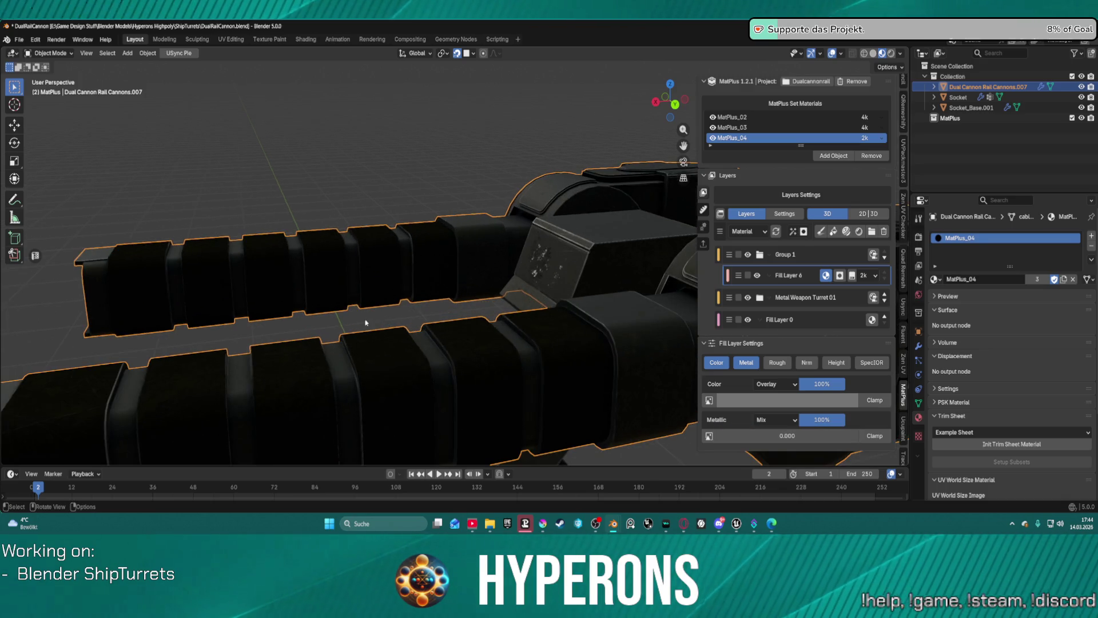
pyautogui.click(785, 421)
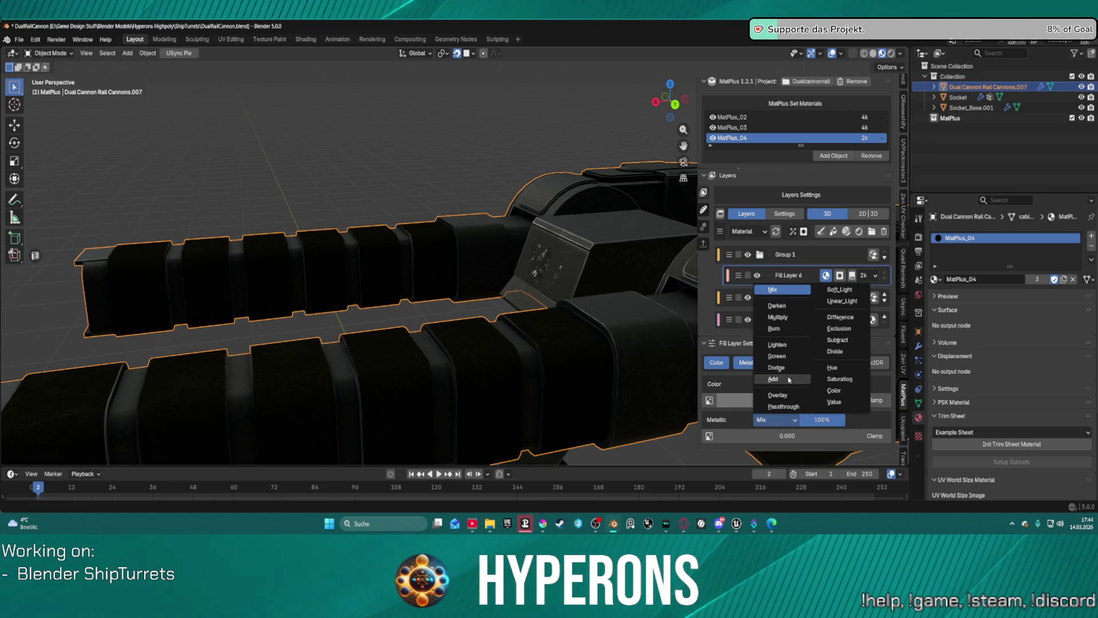
pyautogui.click(787, 376)
pyautogui.moveTo(787, 436)
pyautogui.mouseDown()
pyautogui.moveTo(803, 435)
pyautogui.moveTo(787, 435)
pyautogui.mouseUp()
pyautogui.moveTo(275, 343)
pyautogui.mouseDown(button='middle')
pyautogui.moveTo(513, 325)
pyautogui.moveTo(521, 346)
pyautogui.moveTo(544, 320)
pyautogui.mouseUp(button='middle')
pyautogui.moveTo(787, 436); pyautogui.dragTo(790, 436)
# Enable the roughness channel in Add mode at 0.426
pyautogui.click(777, 362)
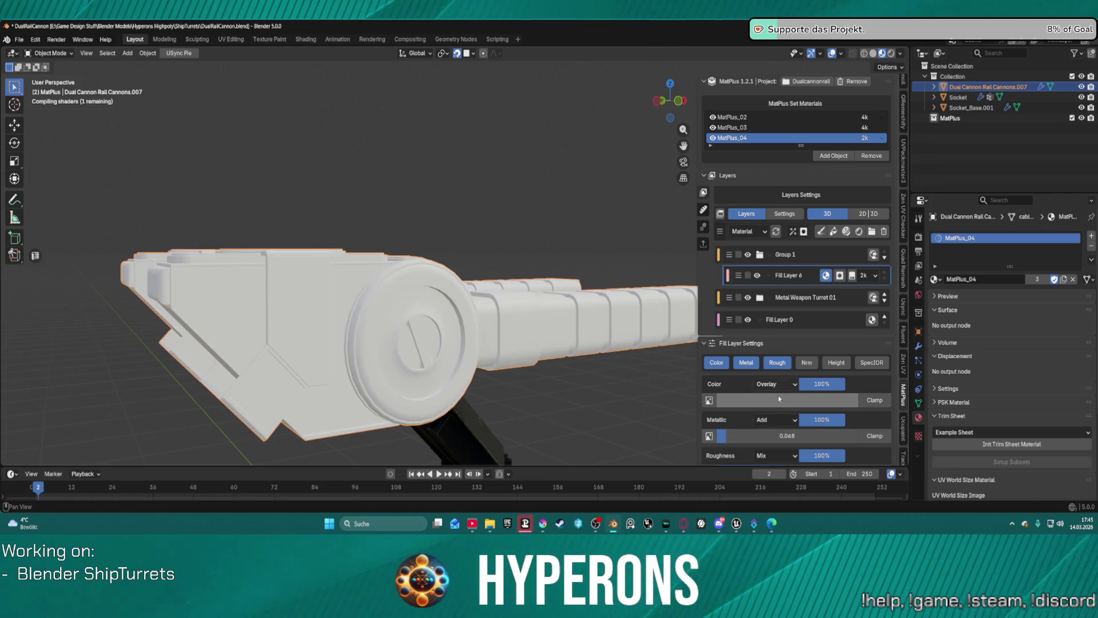
pyautogui.scroll(-1, 760, 438)
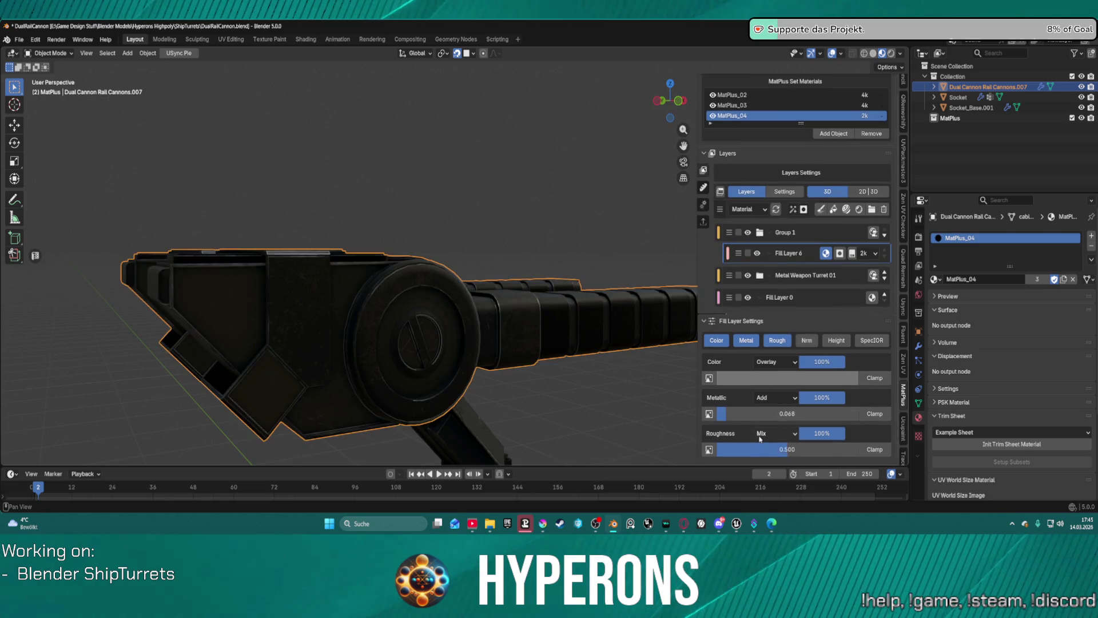
pyautogui.moveTo(761, 450)
pyautogui.mouseDown()
pyautogui.moveTo(711, 450)
pyautogui.moveTo(802, 450)
pyautogui.mouseUp()
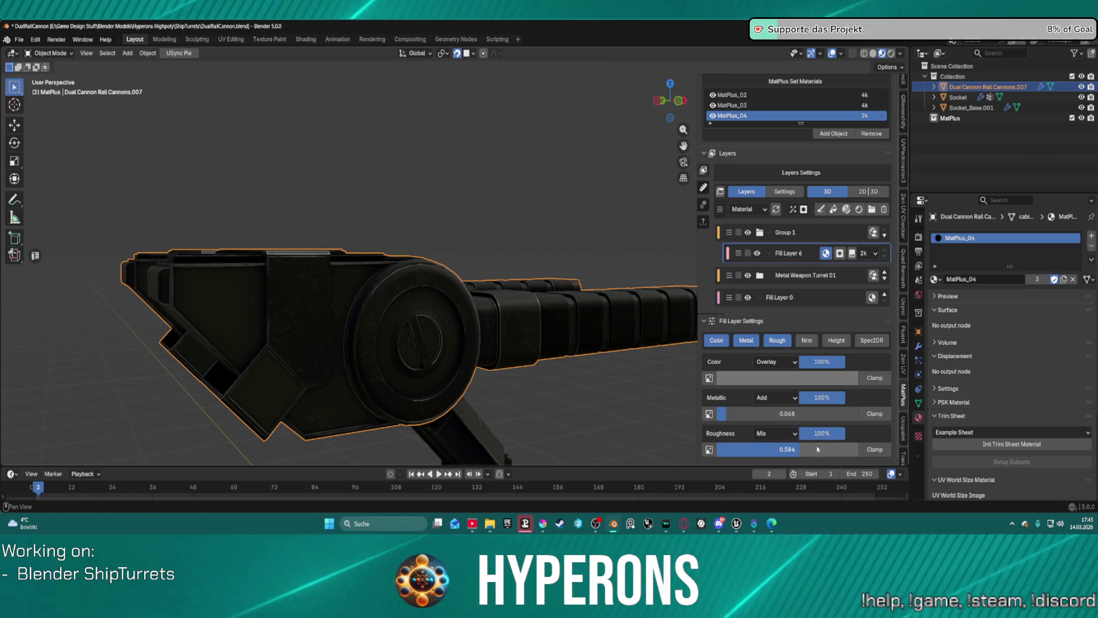
pyautogui.click(783, 433)
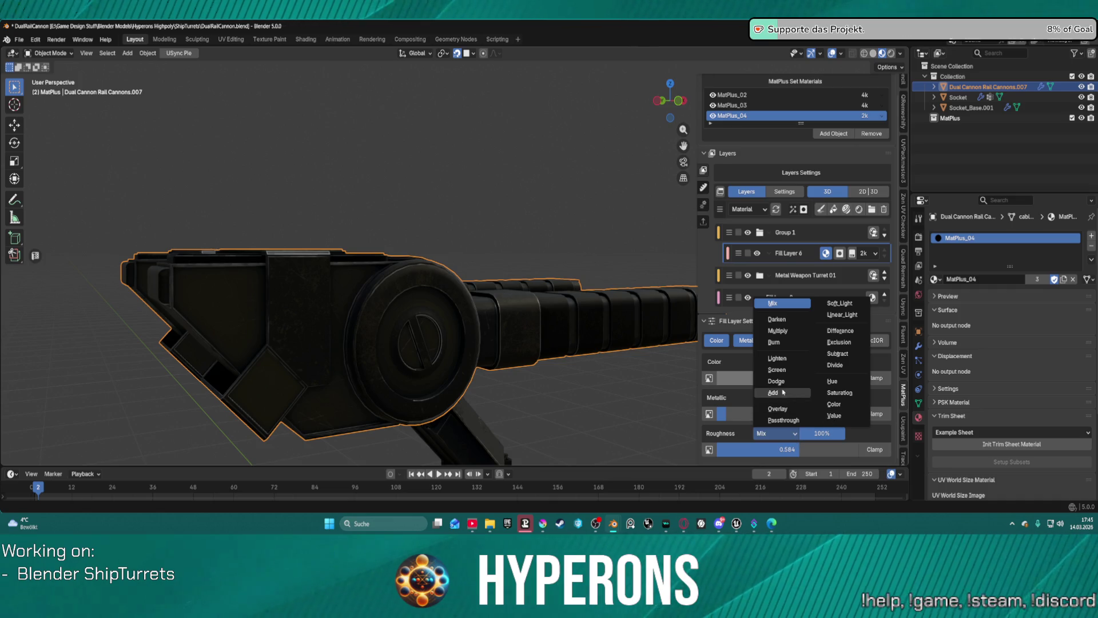
pyautogui.click(773, 392)
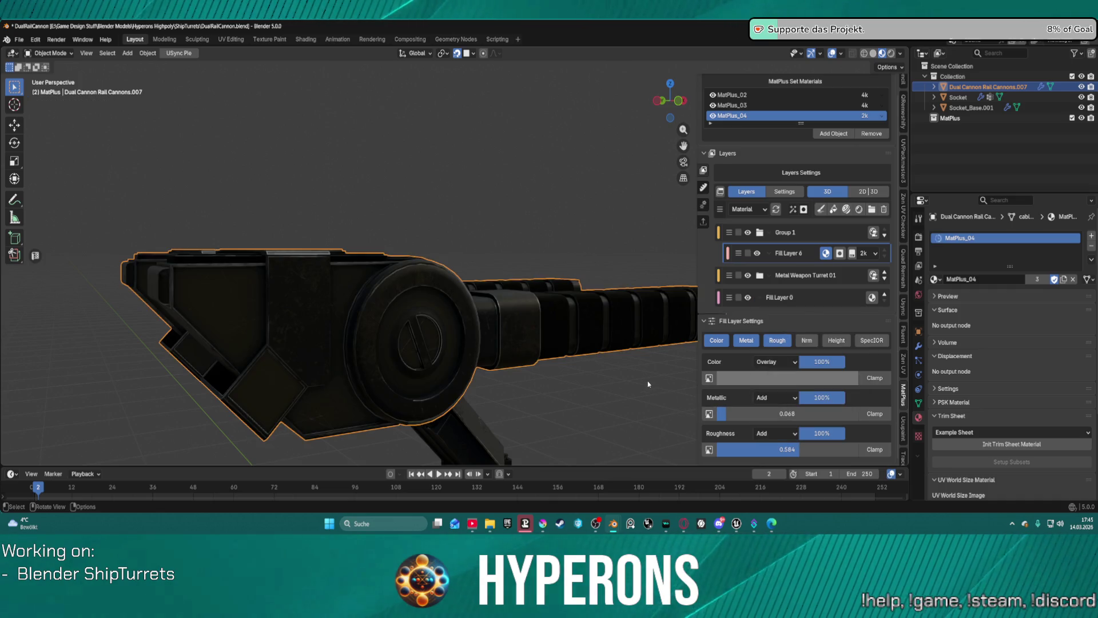
pyautogui.moveTo(796, 449); pyautogui.dragTo(767, 449)
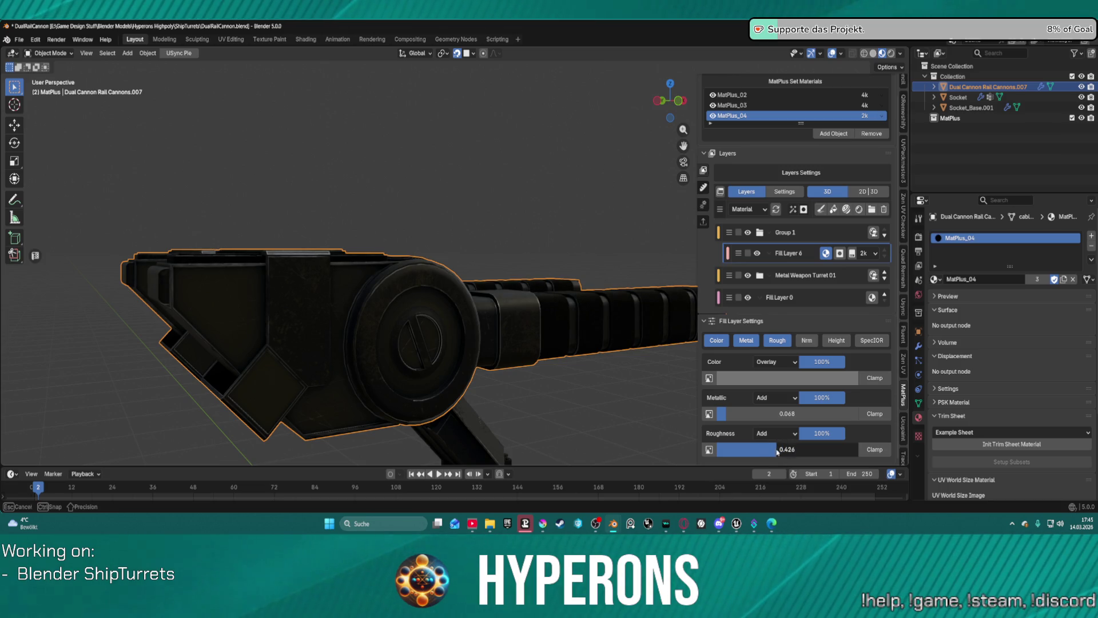
pyautogui.moveTo(452, 343)
pyautogui.mouseDown(button='middle')
pyautogui.moveTo(496, 427)
pyautogui.moveTo(475, 403)
pyautogui.moveTo(358, 420)
pyautogui.moveTo(424, 385)
pyautogui.moveTo(403, 439)
pyautogui.moveTo(419, 391)
pyautogui.moveTo(526, 382)
pyautogui.moveTo(517, 349)
pyautogui.moveTo(368, 352)
pyautogui.moveTo(361, 380)
pyautogui.moveTo(371, 387)
pyautogui.mouseUp(button='middle')
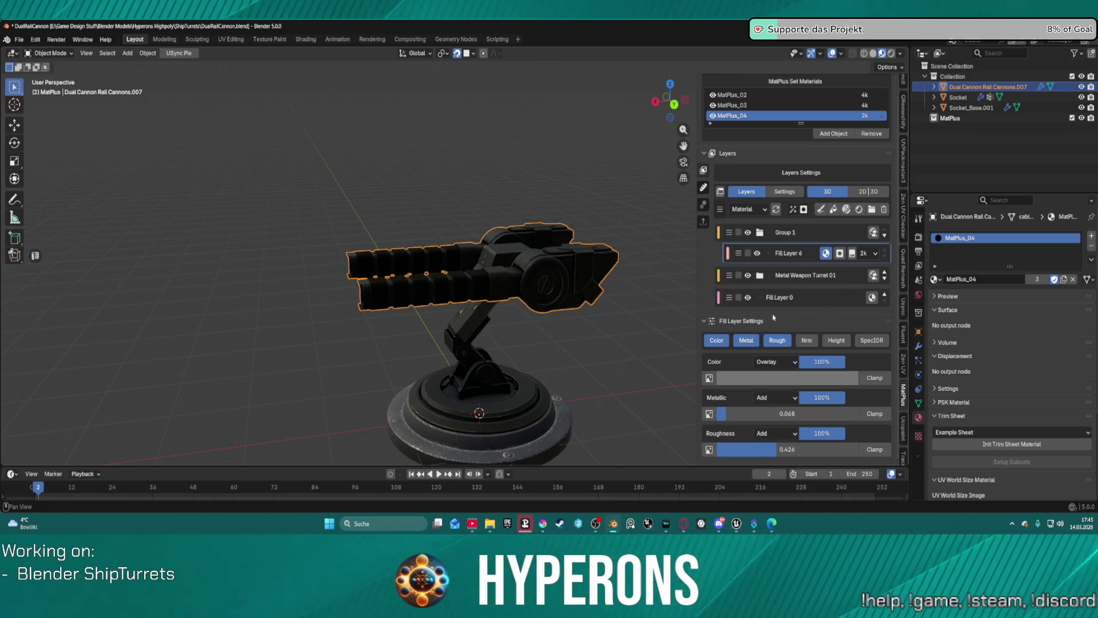
# Switch the fill layer's Color blend mode from Overlay to Mix
pyautogui.click(827, 253)
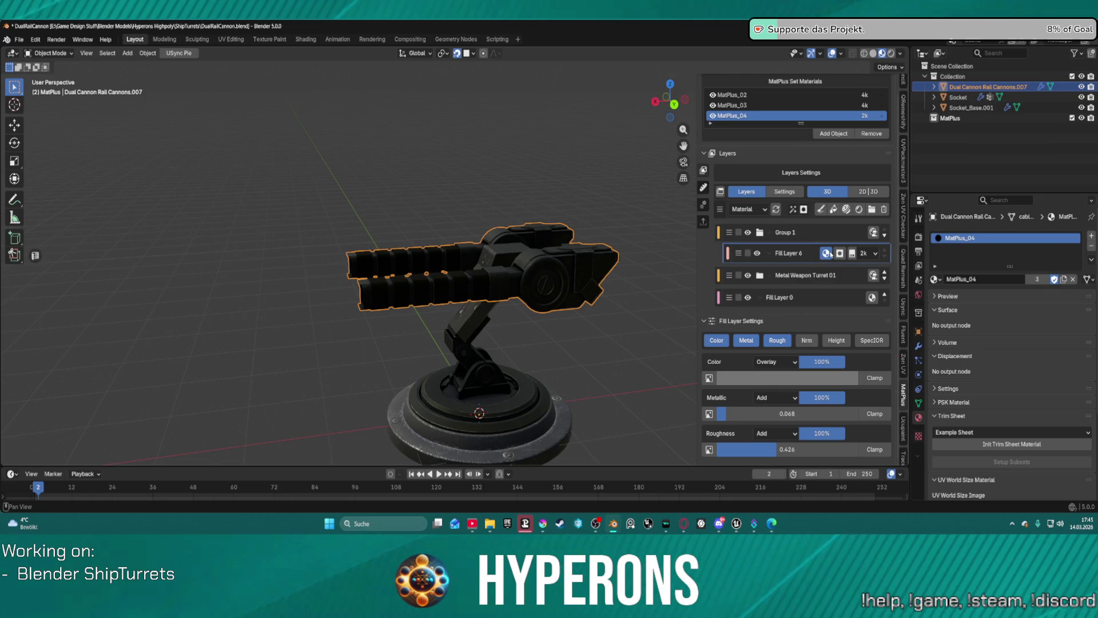
pyautogui.click(776, 378)
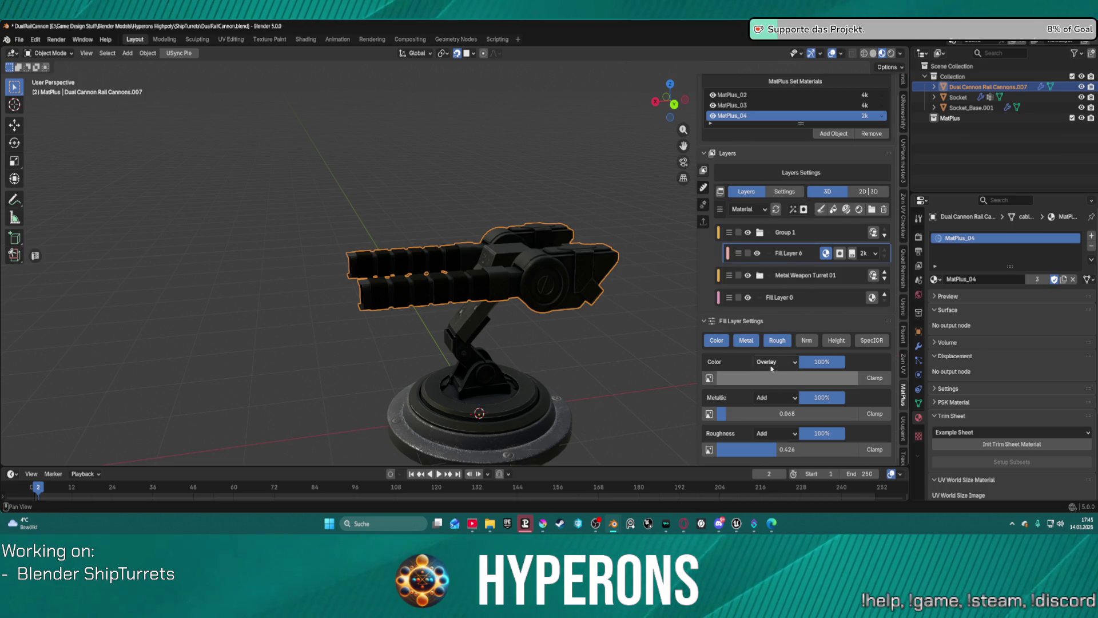
pyautogui.click(771, 367)
pyautogui.click(778, 380)
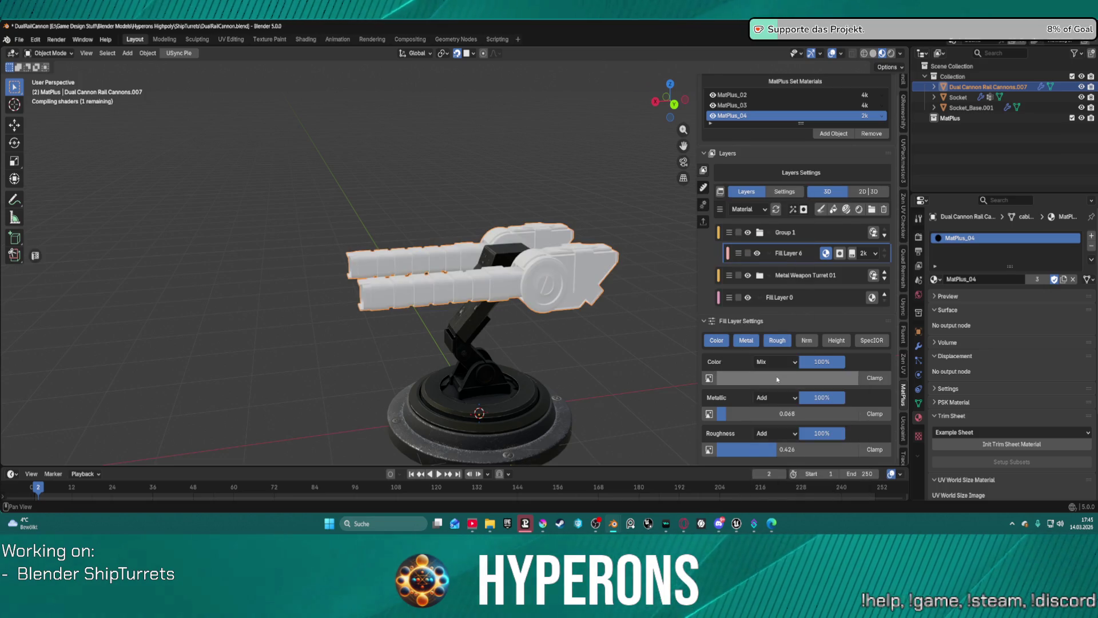
# Try saturated brown and yellow-orange tints for Fill Layer 6's colour
pyautogui.click(776, 377)
pyautogui.moveTo(744, 325); pyautogui.dragTo(764, 324)
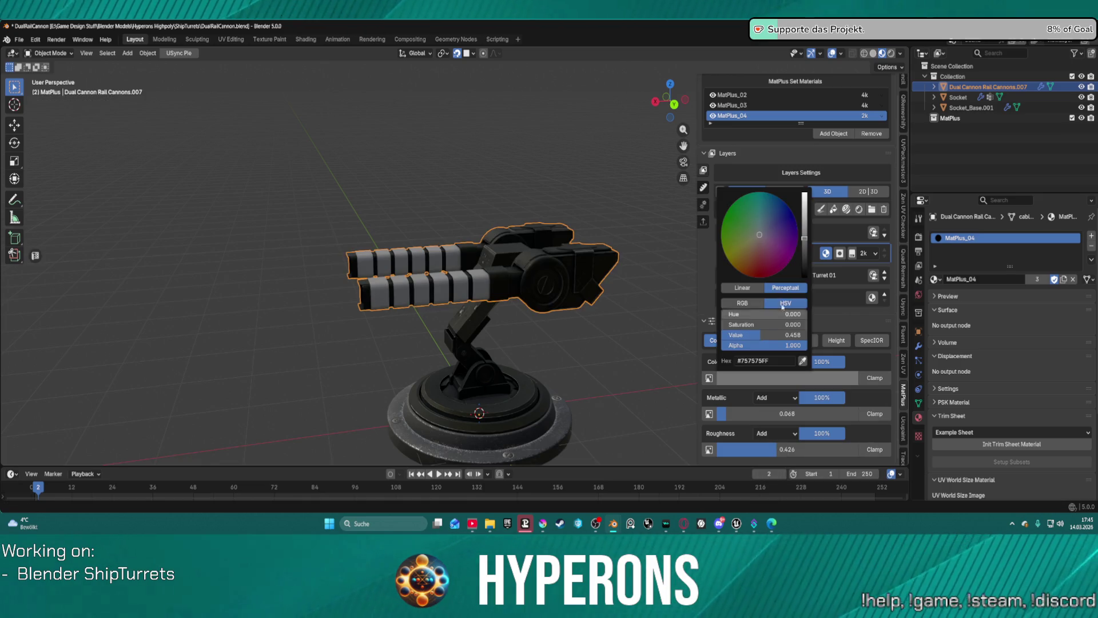
pyautogui.moveTo(749, 251)
pyautogui.mouseDown()
pyautogui.moveTo(743, 273)
pyautogui.moveTo(733, 265)
pyautogui.mouseUp()
pyautogui.moveTo(804, 238); pyautogui.dragTo(804, 264)
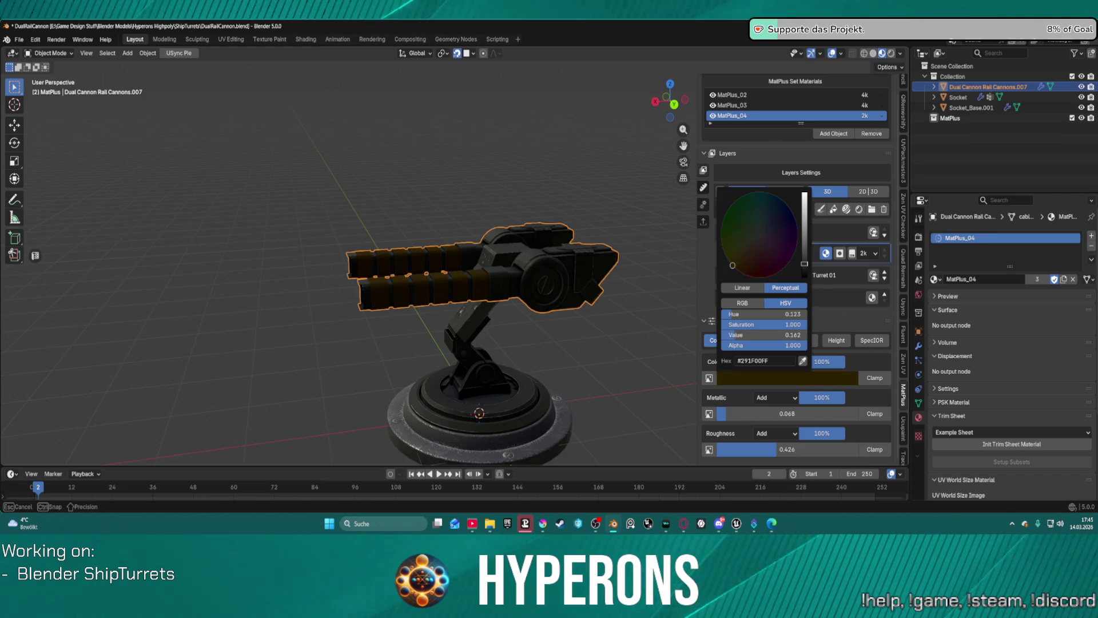
pyautogui.moveTo(538, 297)
pyautogui.mouseDown(button='middle')
pyautogui.moveTo(597, 292)
pyautogui.moveTo(594, 326)
pyautogui.moveTo(574, 307)
pyautogui.moveTo(569, 324)
pyautogui.mouseUp(button='middle')
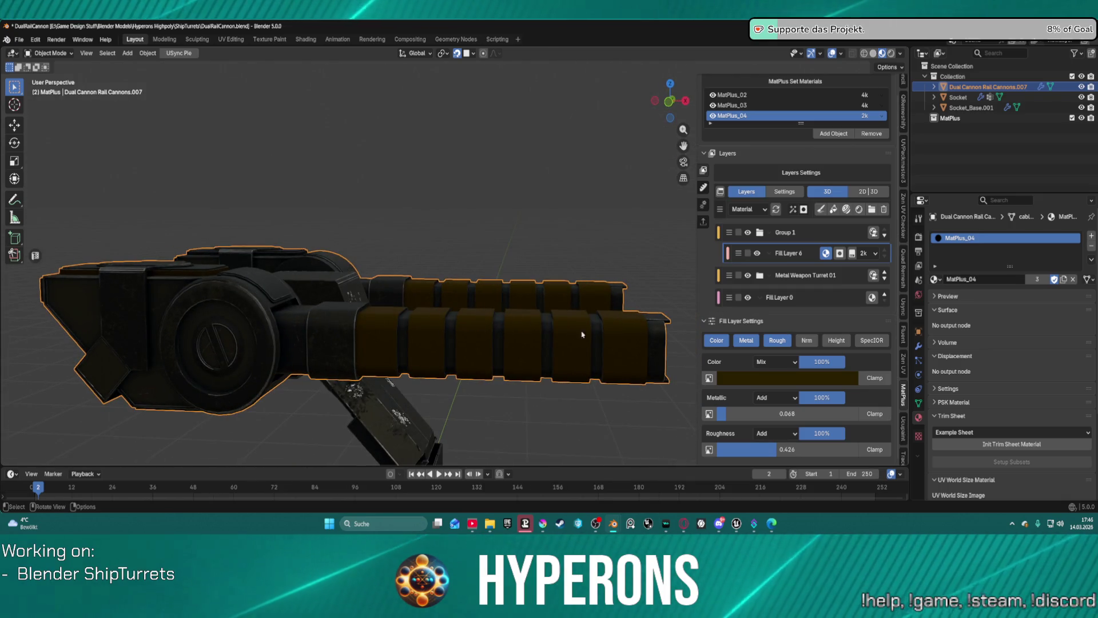
# Shift the barrel-ring colour through dark red to deep slate blue #181D29
pyautogui.click(785, 380)
pyautogui.moveTo(735, 267); pyautogui.dragTo(741, 258)
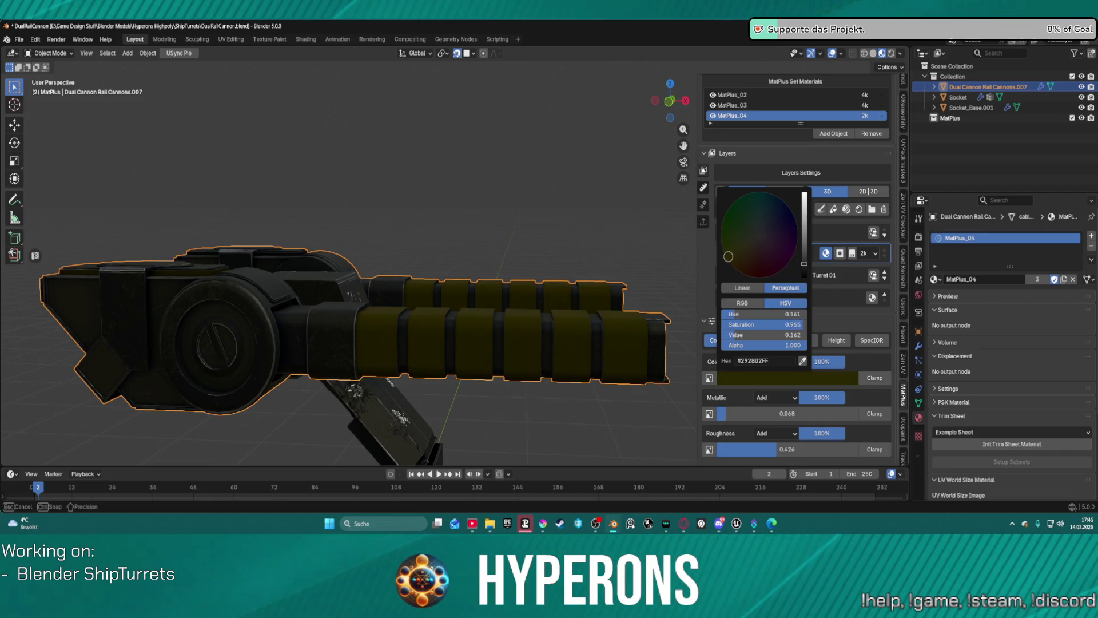
pyautogui.moveTo(724, 245)
pyautogui.mouseDown()
pyautogui.moveTo(777, 266)
pyautogui.moveTo(767, 248)
pyautogui.moveTo(783, 228)
pyautogui.mouseUp()
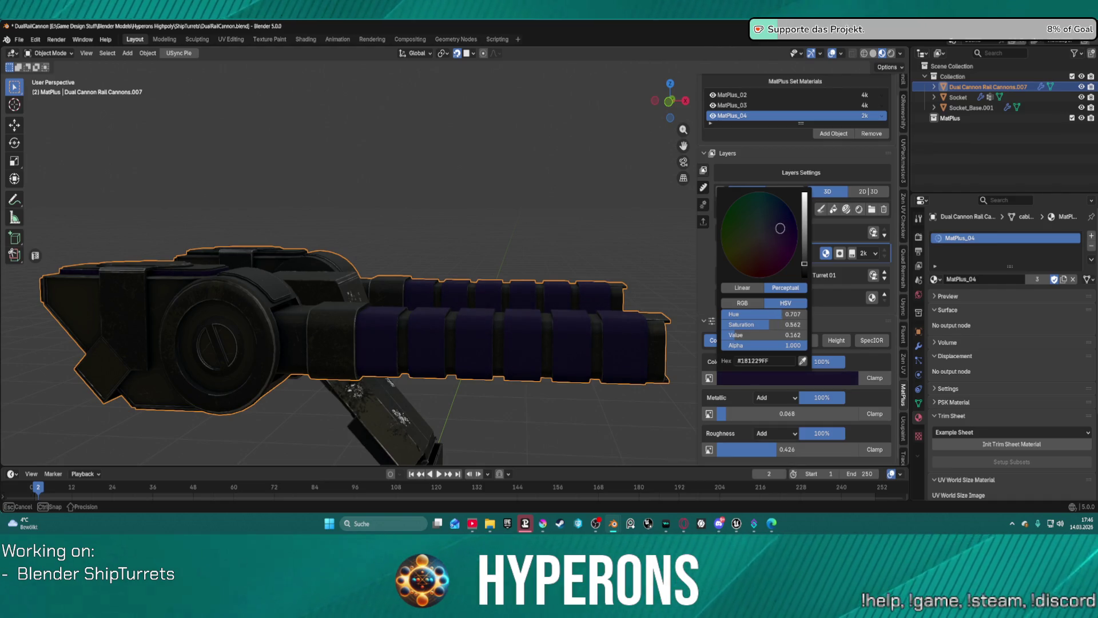
pyautogui.moveTo(777, 222)
pyautogui.mouseDown()
pyautogui.moveTo(790, 218)
pyautogui.moveTo(763, 228)
pyautogui.mouseUp()
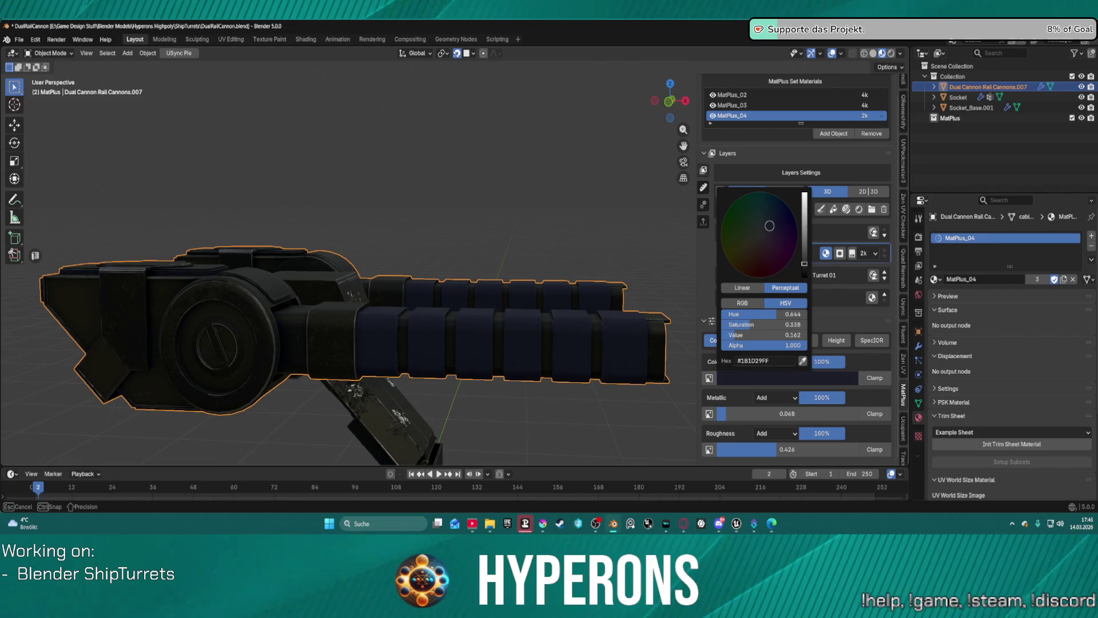
pyautogui.moveTo(515, 269)
pyautogui.mouseDown(button='middle')
pyautogui.moveTo(465, 308)
pyautogui.moveTo(417, 246)
pyautogui.moveTo(349, 252)
pyautogui.mouseUp(button='middle')
pyautogui.scroll(-4, 348, 252)
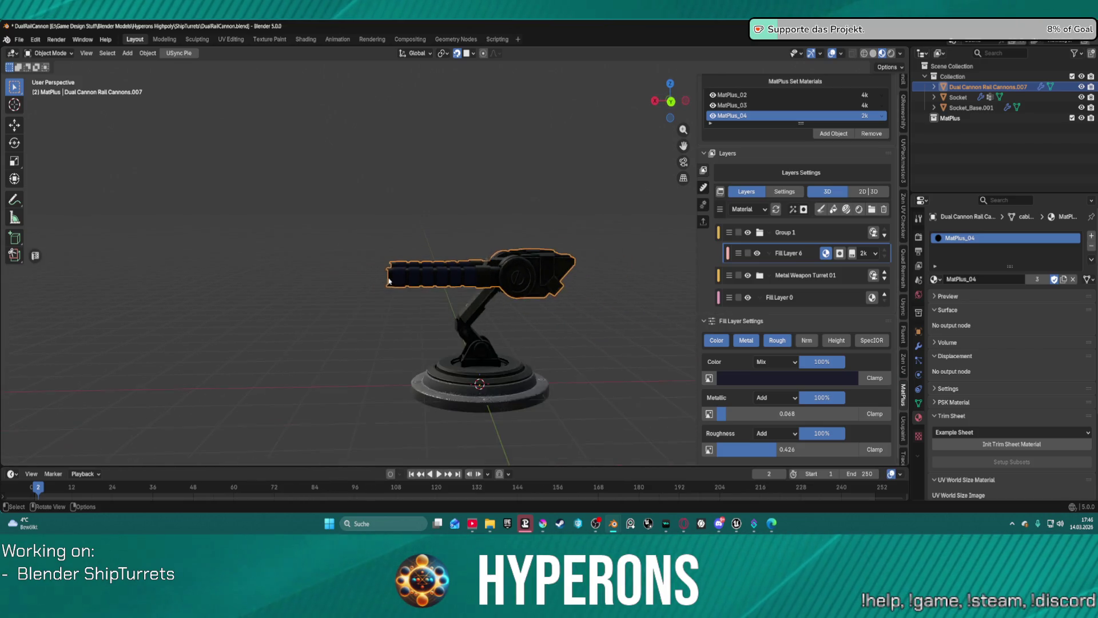
# Undo the metallic tweak back to 0.068 and restore Overlay blending on the colour
pyautogui.moveTo(484, 296); pyautogui.dragTo(567, 389, button='middle')
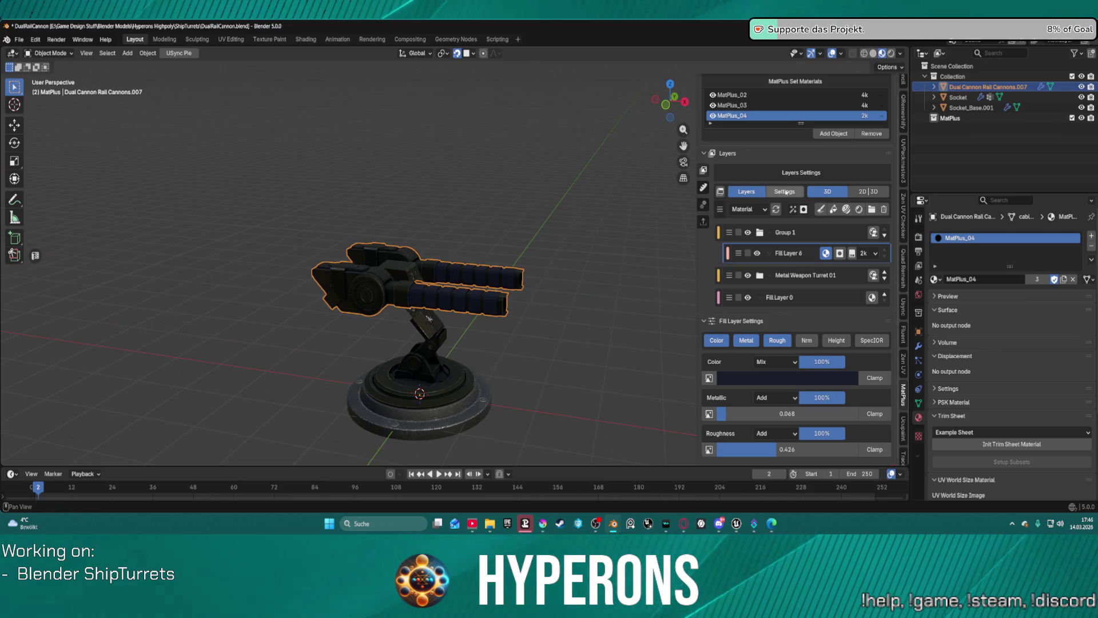
pyautogui.moveTo(787, 413)
pyautogui.mouseDown()
pyautogui.moveTo(826, 413)
pyautogui.moveTo(784, 413)
pyautogui.mouseUp()
pyautogui.moveTo(298, 274)
pyautogui.mouseDown(button='middle')
pyautogui.moveTo(430, 284)
pyautogui.moveTo(544, 340)
pyautogui.mouseUp(button='middle')
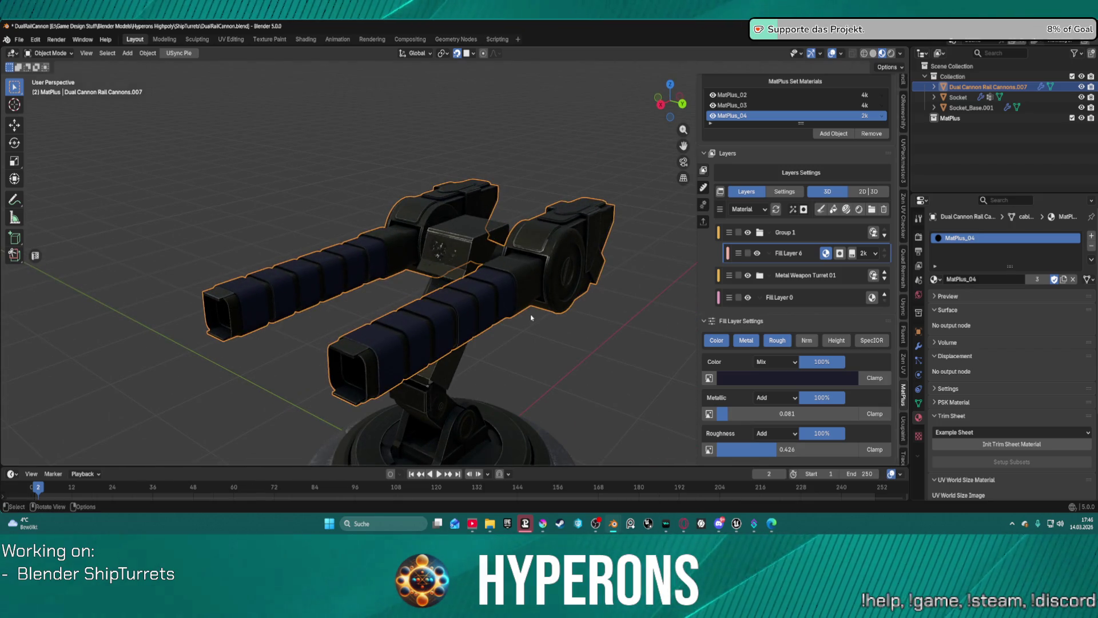
pyautogui.press('ctrl')
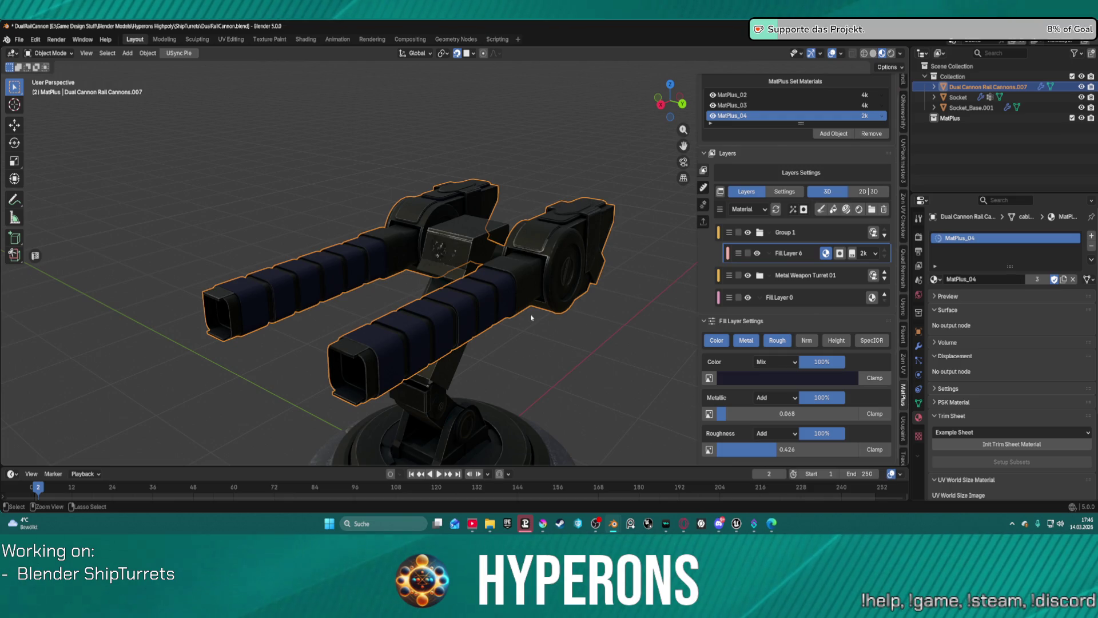
pyautogui.click(604, 328)
pyautogui.scroll(-2, 603, 328)
pyautogui.hotkey('ctrl', 'z')
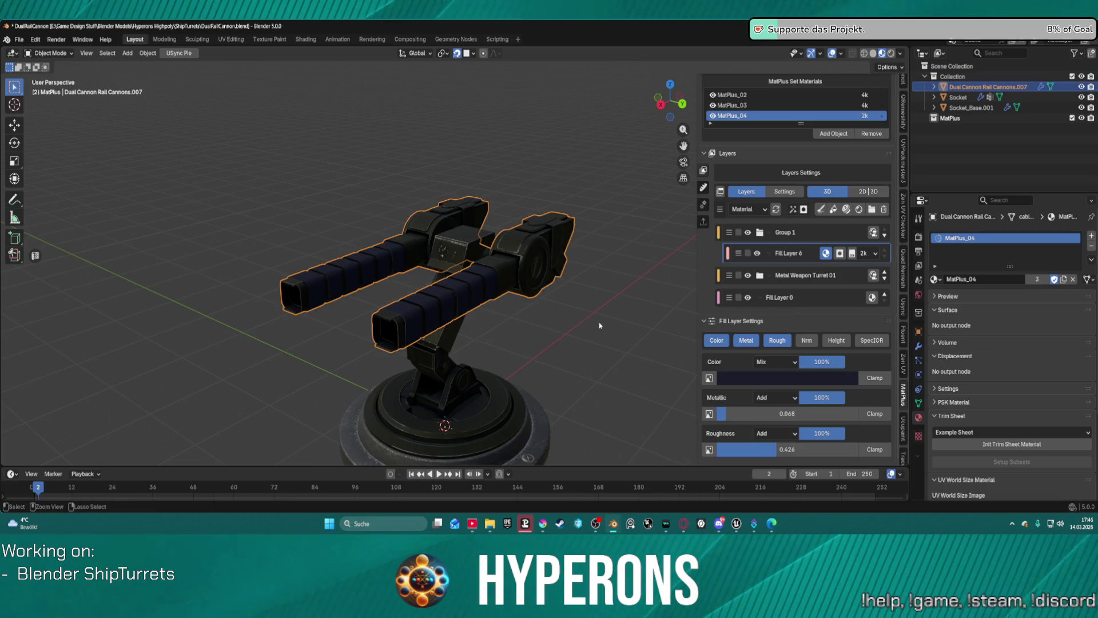
pyautogui.hotkey('ctrl', 'z')
pyautogui.hotkey('ctrl', 'z')
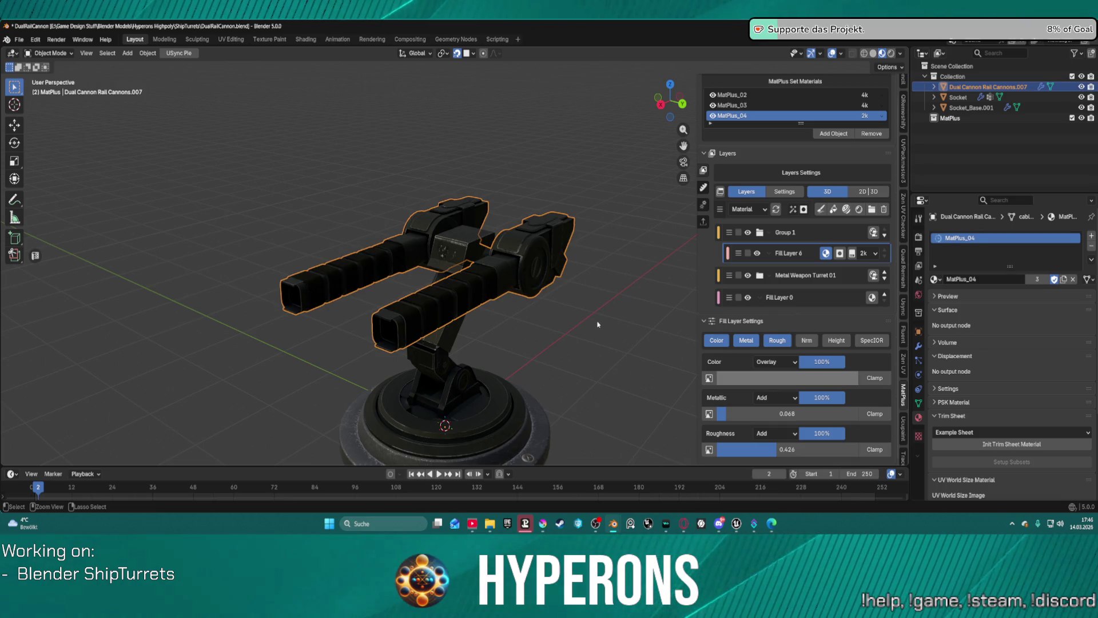
pyautogui.moveTo(598, 325)
pyautogui.mouseDown(button='middle')
pyautogui.moveTo(526, 321)
pyautogui.moveTo(618, 429)
pyautogui.mouseUp(button='middle')
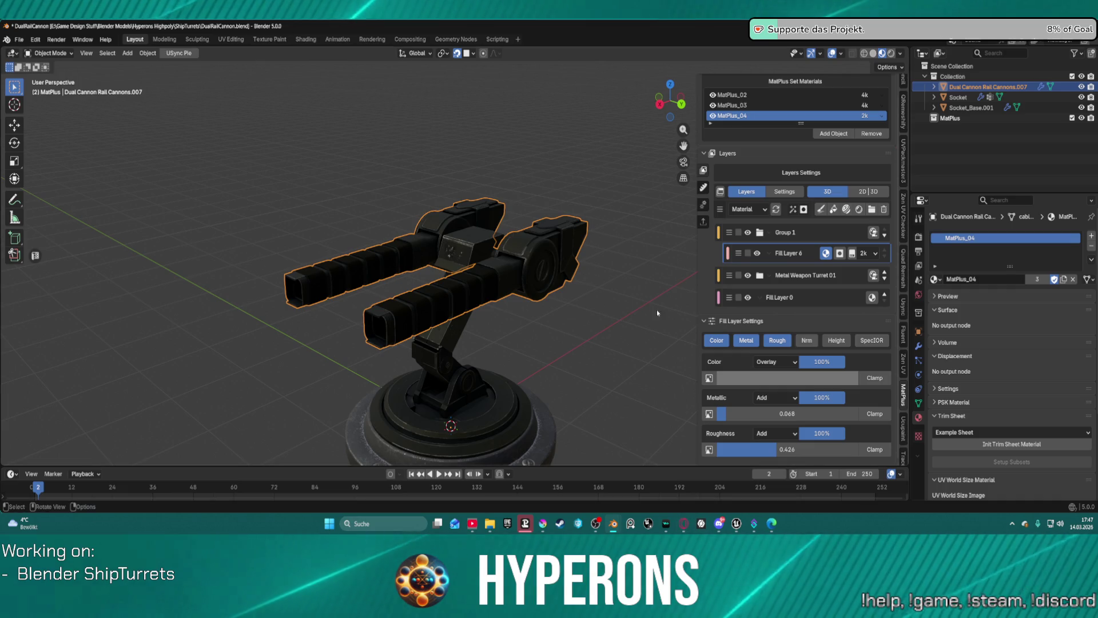
pyautogui.moveTo(606, 343)
pyautogui.mouseDown(button='middle')
pyautogui.moveTo(587, 293)
pyautogui.moveTo(521, 340)
pyautogui.moveTo(532, 404)
pyautogui.moveTo(572, 457)
pyautogui.mouseUp(button='middle')
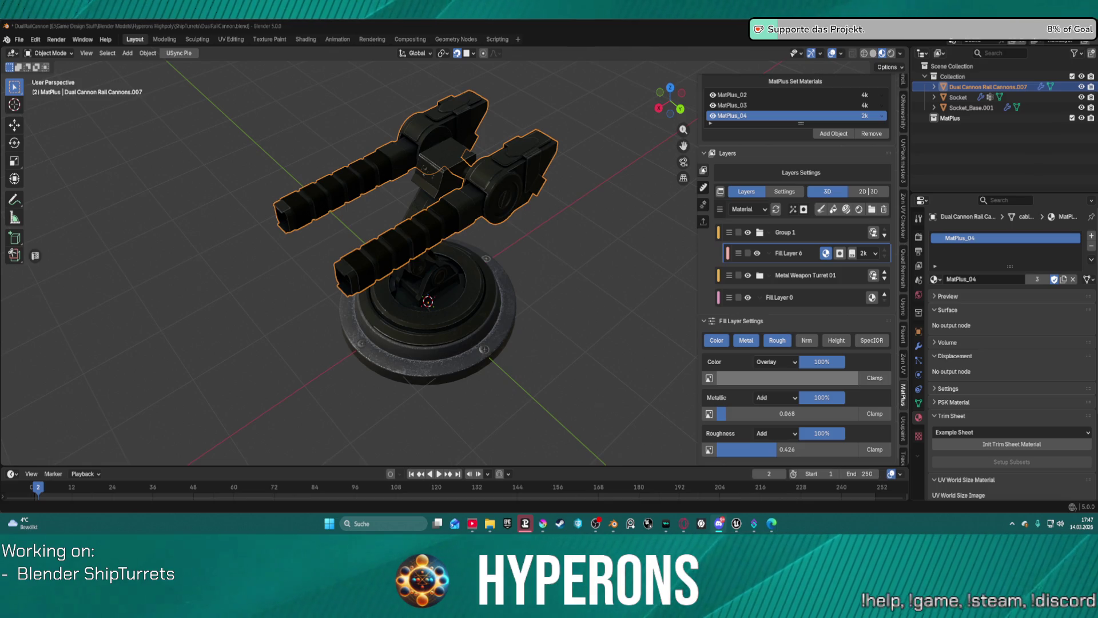
pyautogui.moveTo(513, 303)
pyautogui.mouseDown(button='middle')
pyautogui.moveTo(475, 281)
pyautogui.moveTo(435, 354)
pyautogui.moveTo(412, 287)
pyautogui.moveTo(385, 256)
pyautogui.moveTo(400, 268)
pyautogui.moveTo(375, 287)
pyautogui.moveTo(695, 284)
pyautogui.moveTo(343, 286)
pyautogui.moveTo(478, 287)
pyautogui.moveTo(578, 247)
pyautogui.moveTo(364, 322)
pyautogui.moveTo(370, 304)
pyautogui.moveTo(442, 291)
pyautogui.mouseUp(button='middle')
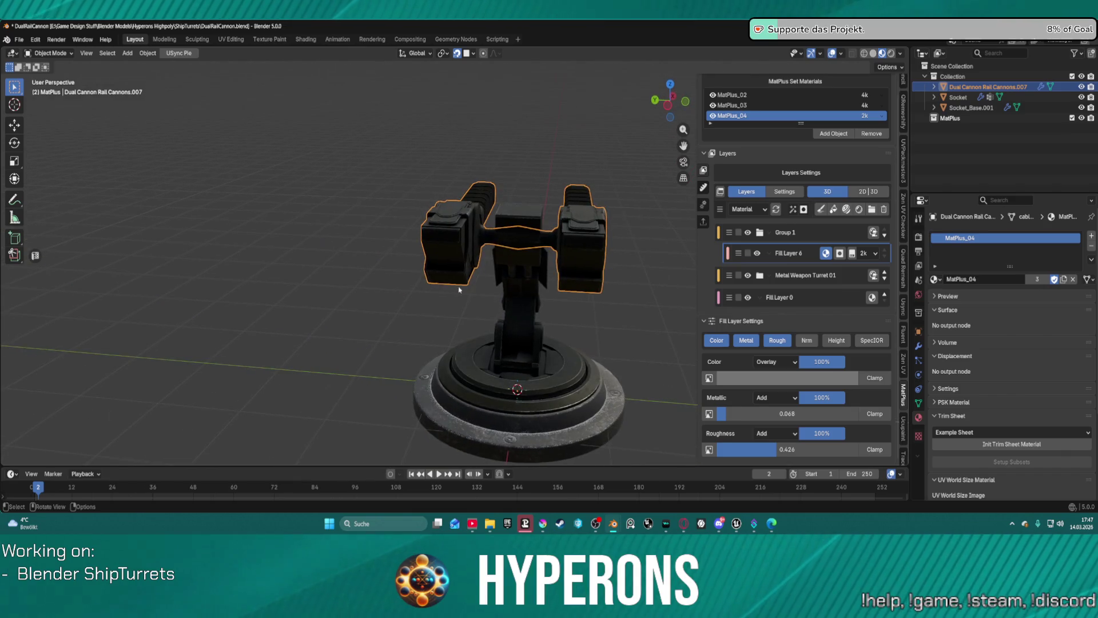
pyautogui.moveTo(586, 281)
pyautogui.mouseDown(button='middle')
pyautogui.moveTo(556, 315)
pyautogui.moveTo(509, 314)
pyautogui.moveTo(583, 314)
pyautogui.moveTo(518, 309)
pyautogui.mouseUp(button='middle')
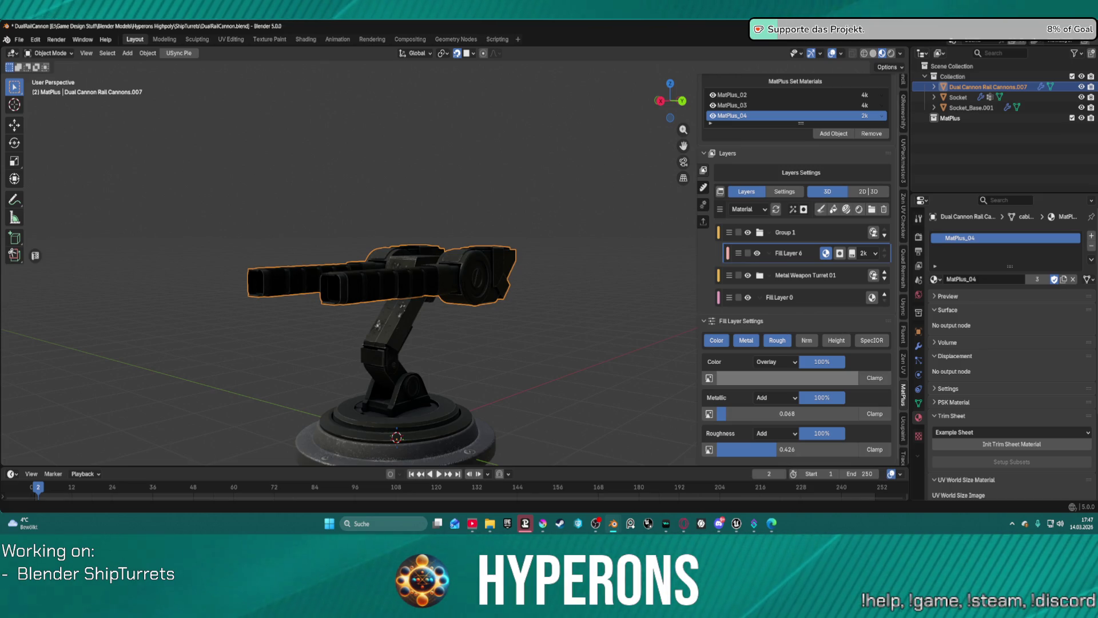
pyautogui.click(719, 524)
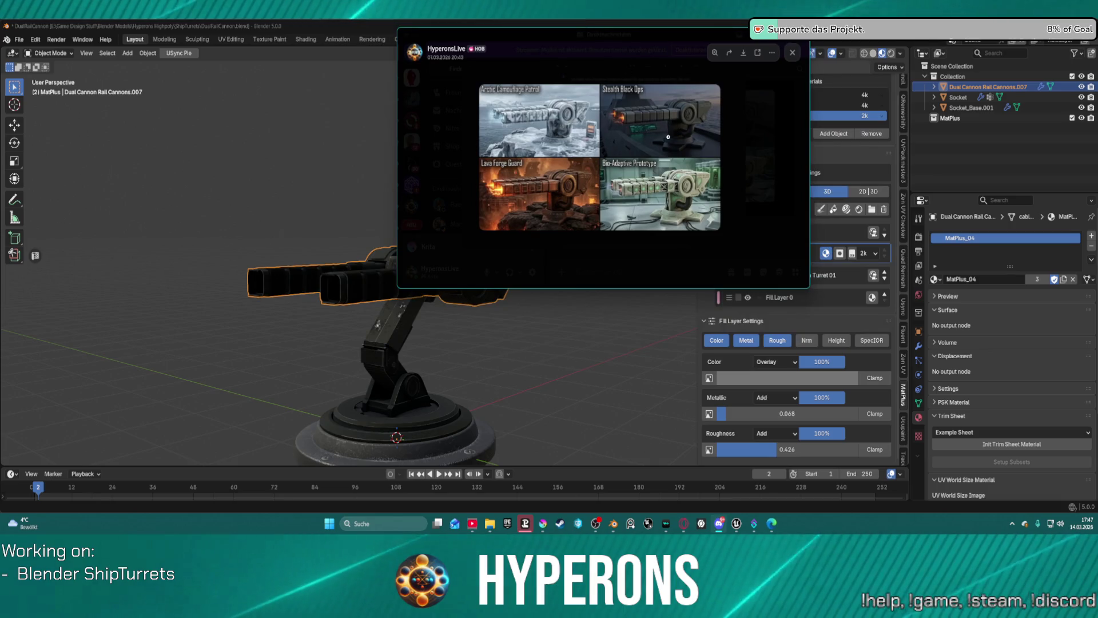
pyautogui.click(676, 175)
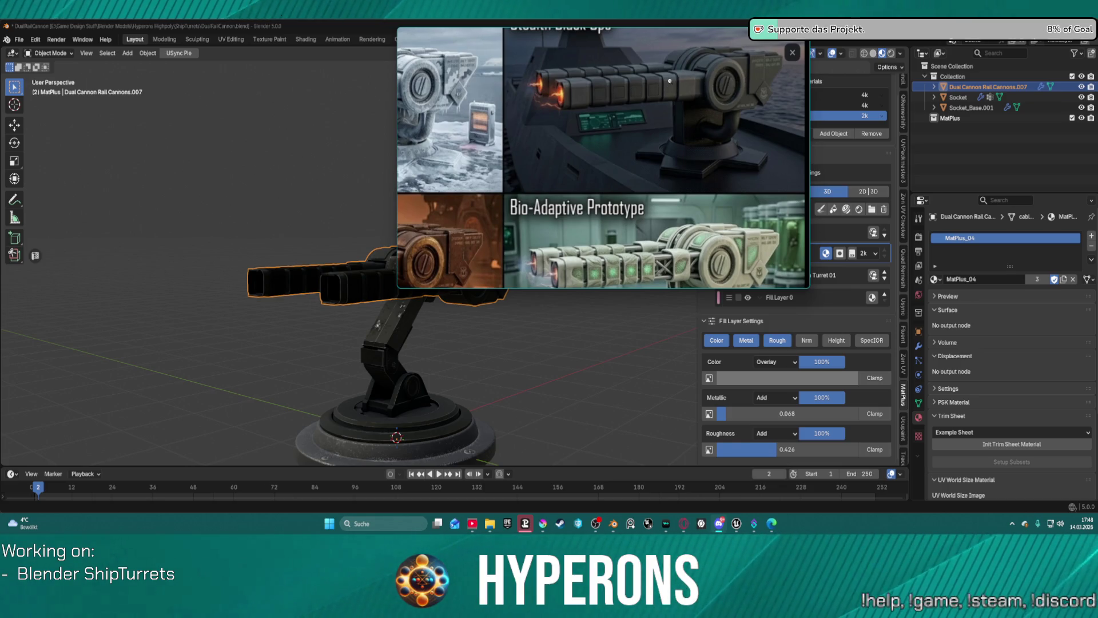
pyautogui.scroll(-5, 629, 188)
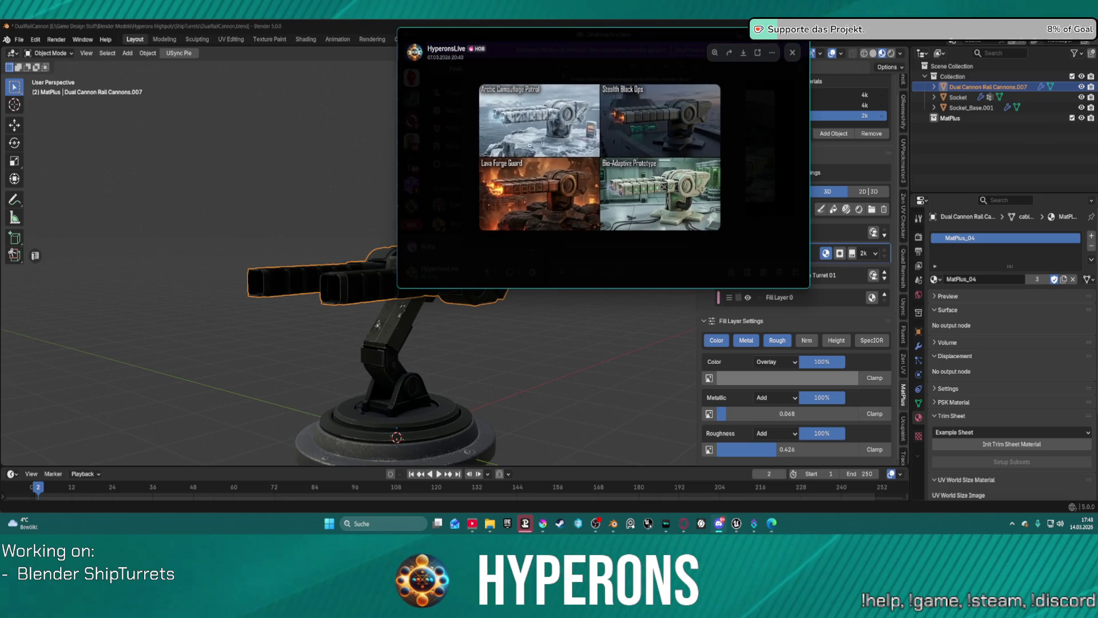
pyautogui.scroll(3, 629, 113)
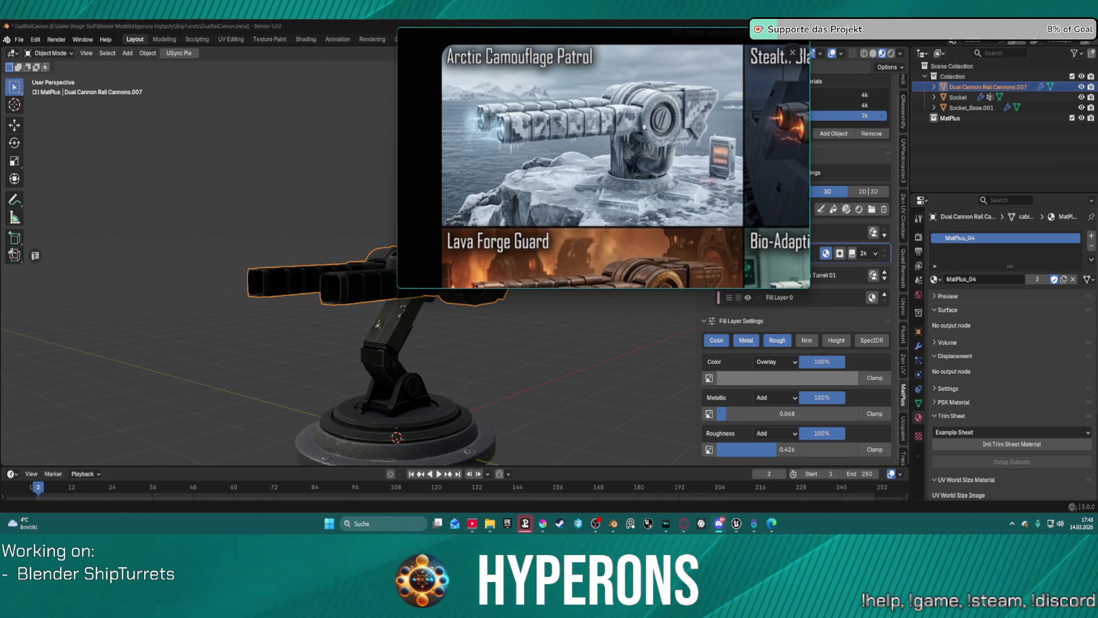
pyautogui.scroll(-5, 583, 182)
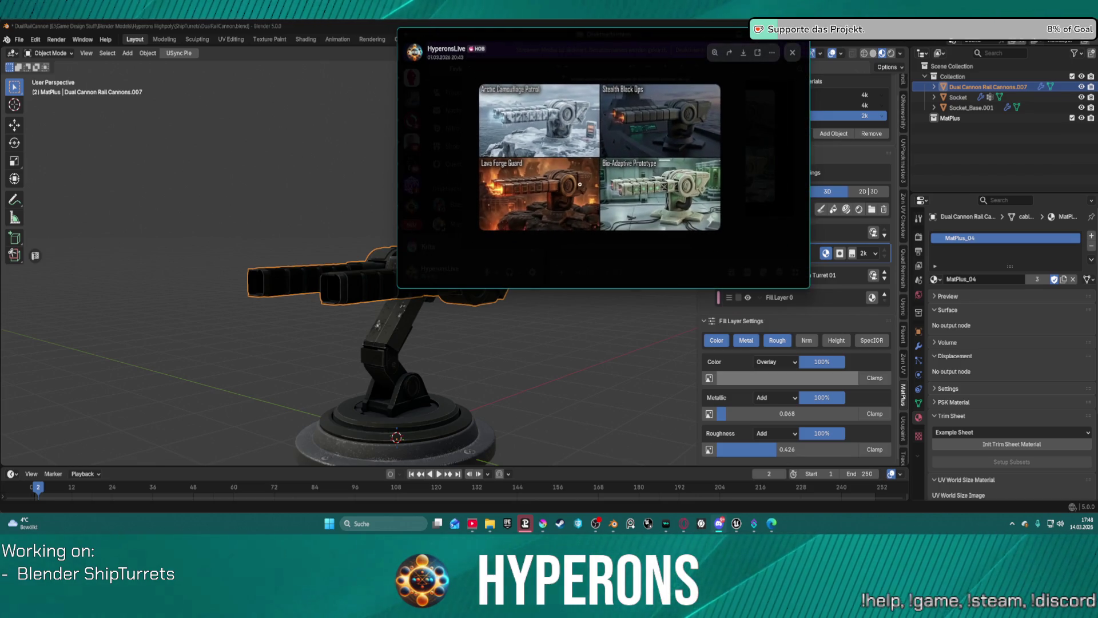
pyautogui.scroll(3, 577, 187)
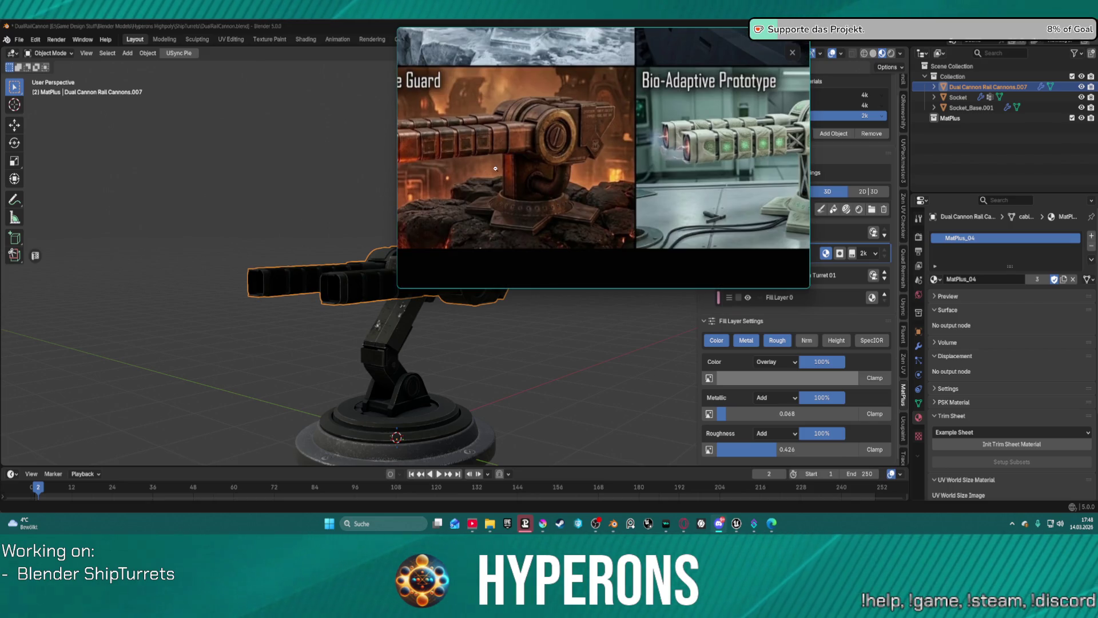
pyautogui.scroll(-5, 495, 168)
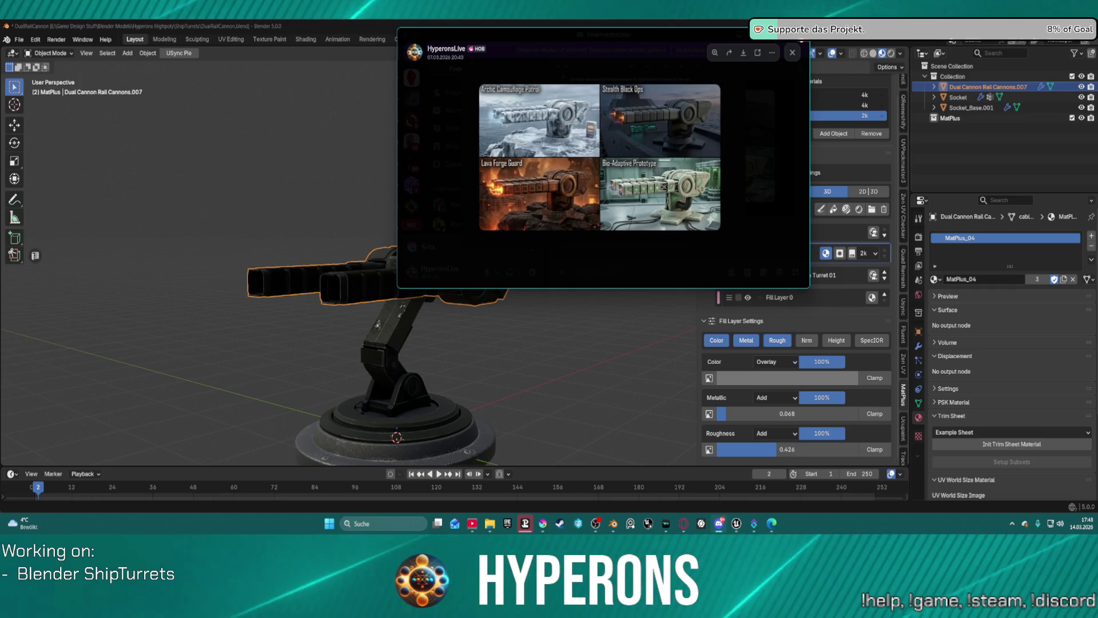
pyautogui.press('Escape')
pyautogui.moveTo(412, 269); pyautogui.dragTo(438, 278, button='middle')
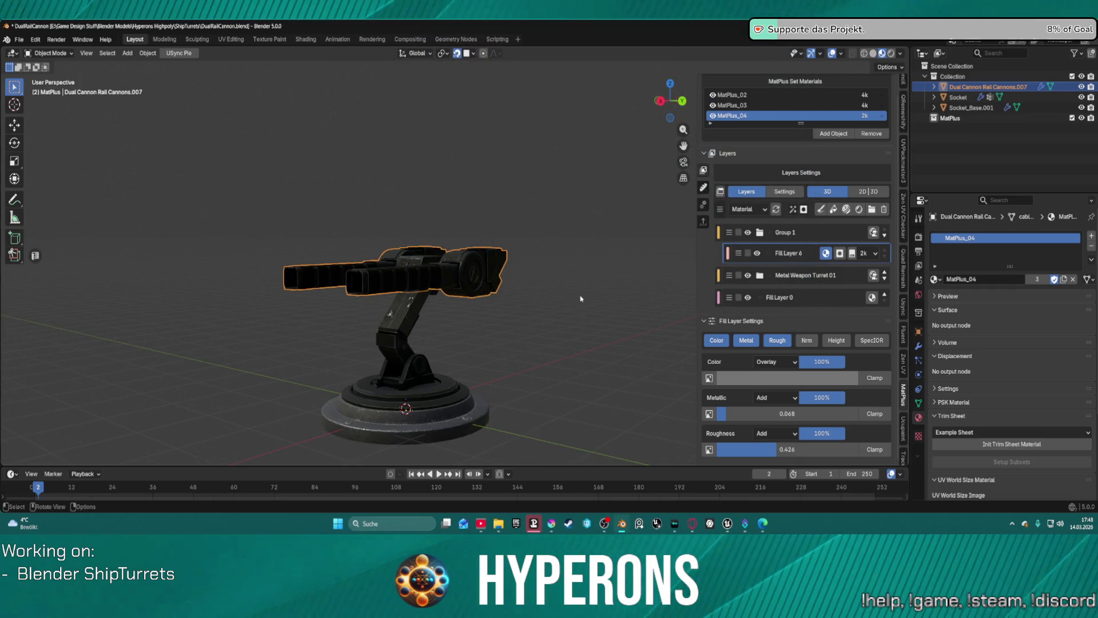
pyautogui.scroll(4, 580, 298)
pyautogui.moveTo(581, 298)
pyautogui.mouseDown(button='middle')
pyautogui.moveTo(516, 294)
pyautogui.moveTo(559, 274)
pyautogui.mouseUp(button='middle')
pyautogui.scroll(2, 517, 294)
pyautogui.scroll(3, 572, 257)
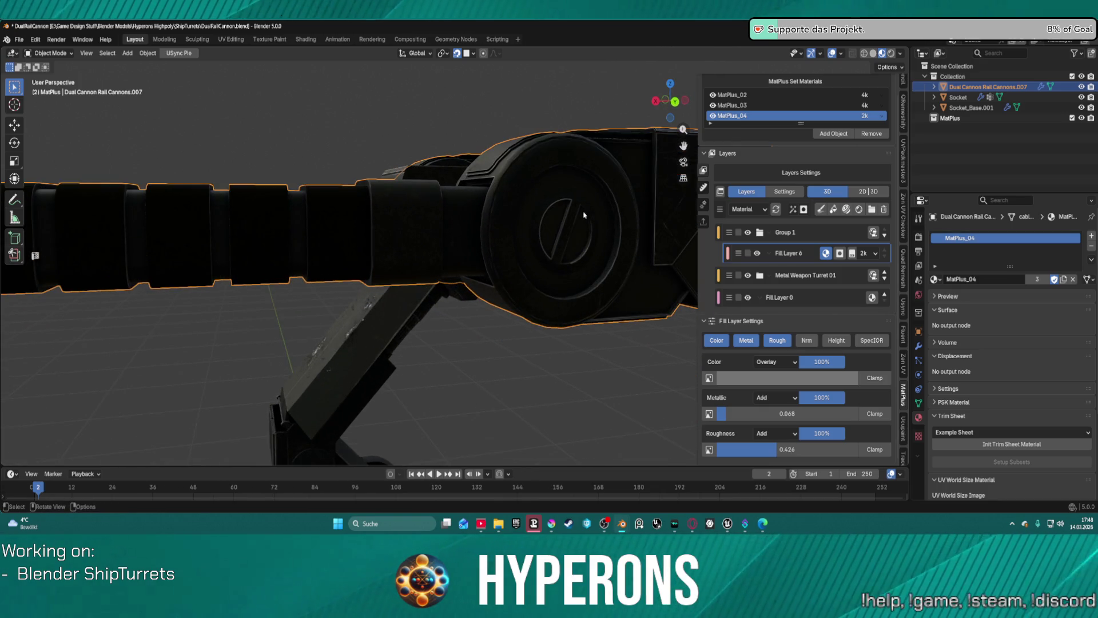
pyautogui.scroll(-2, 584, 215)
pyautogui.moveTo(392, 238)
pyautogui.mouseDown(button='middle')
pyautogui.moveTo(446, 263)
pyautogui.moveTo(401, 148)
pyautogui.moveTo(366, 131)
pyautogui.moveTo(312, 220)
pyautogui.moveTo(452, 217)
pyautogui.moveTo(429, 174)
pyautogui.moveTo(183, 246)
pyautogui.mouseUp(button='middle')
pyautogui.scroll(4, 452, 217)
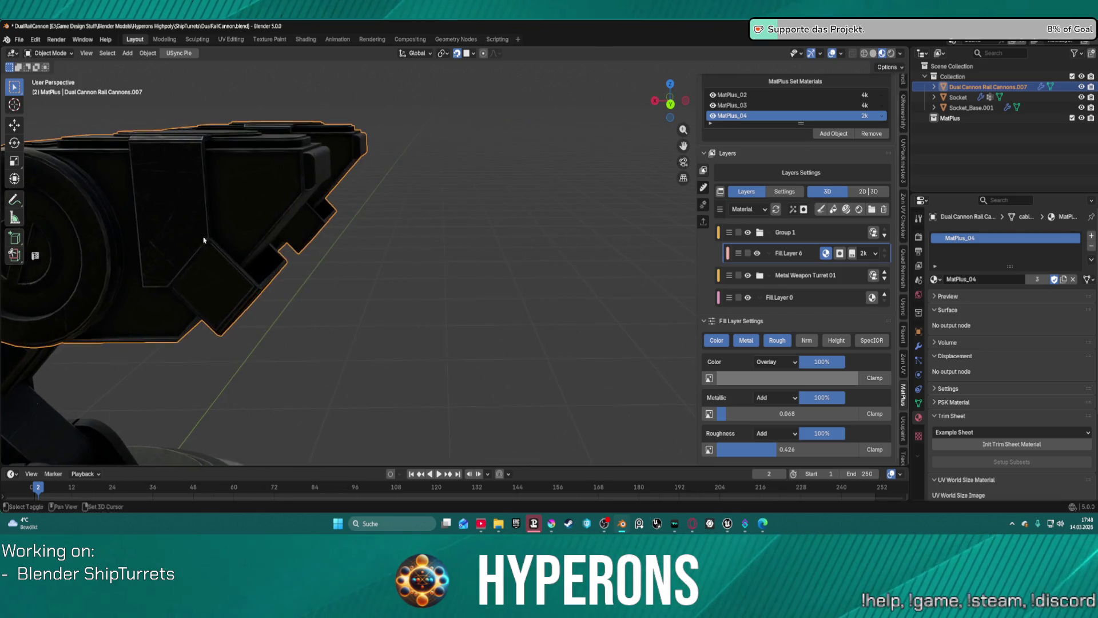
pyautogui.scroll(-4, 183, 246)
pyautogui.scroll(3, 298, 195)
pyautogui.moveTo(255, 205)
pyautogui.mouseDown(button='middle')
pyautogui.moveTo(297, 194)
pyautogui.moveTo(389, 206)
pyautogui.mouseUp(button='middle')
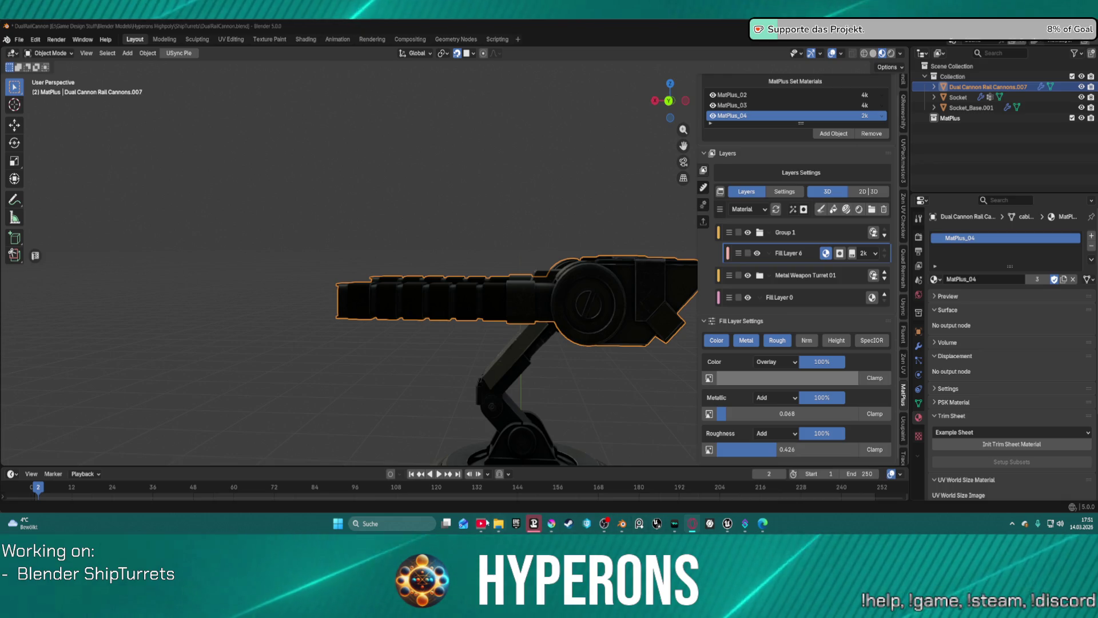
pyautogui.moveTo(750, 536)
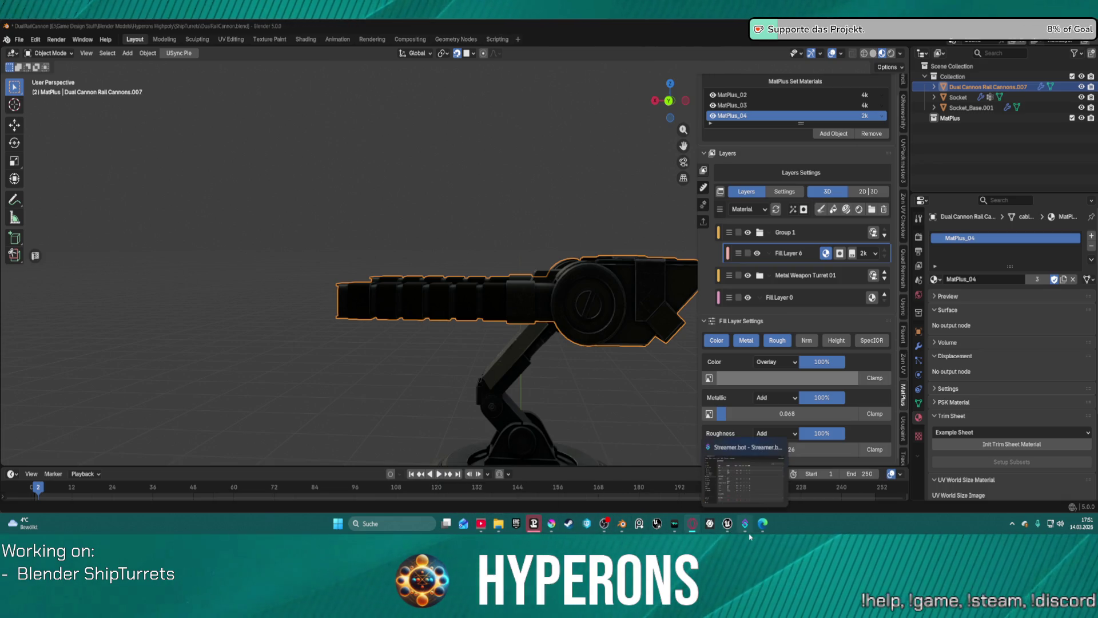
pyautogui.scroll(-2, 544, 387)
pyautogui.moveTo(543, 387)
pyautogui.mouseDown(button='middle')
pyautogui.moveTo(640, 408)
pyautogui.moveTo(452, 375)
pyautogui.moveTo(298, 377)
pyautogui.moveTo(532, 372)
pyautogui.moveTo(490, 392)
pyautogui.moveTo(465, 321)
pyautogui.moveTo(542, 314)
pyautogui.moveTo(500, 354)
pyautogui.moveTo(532, 347)
pyautogui.mouseUp(button='middle')
pyautogui.moveTo(330, 316)
pyautogui.mouseDown(button='middle')
pyautogui.moveTo(307, 309)
pyautogui.moveTo(339, 328)
pyautogui.mouseUp(button='middle')
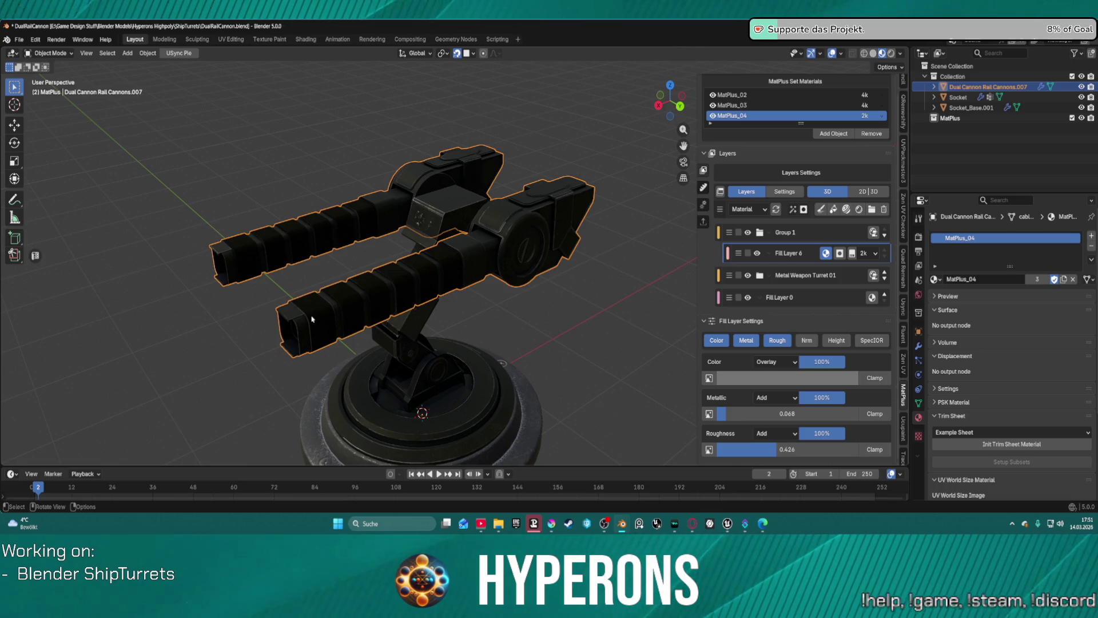
pyautogui.moveTo(313, 316)
pyautogui.mouseDown(button='middle')
pyautogui.moveTo(623, 303)
pyautogui.moveTo(506, 297)
pyautogui.moveTo(497, 401)
pyautogui.mouseUp(button='middle')
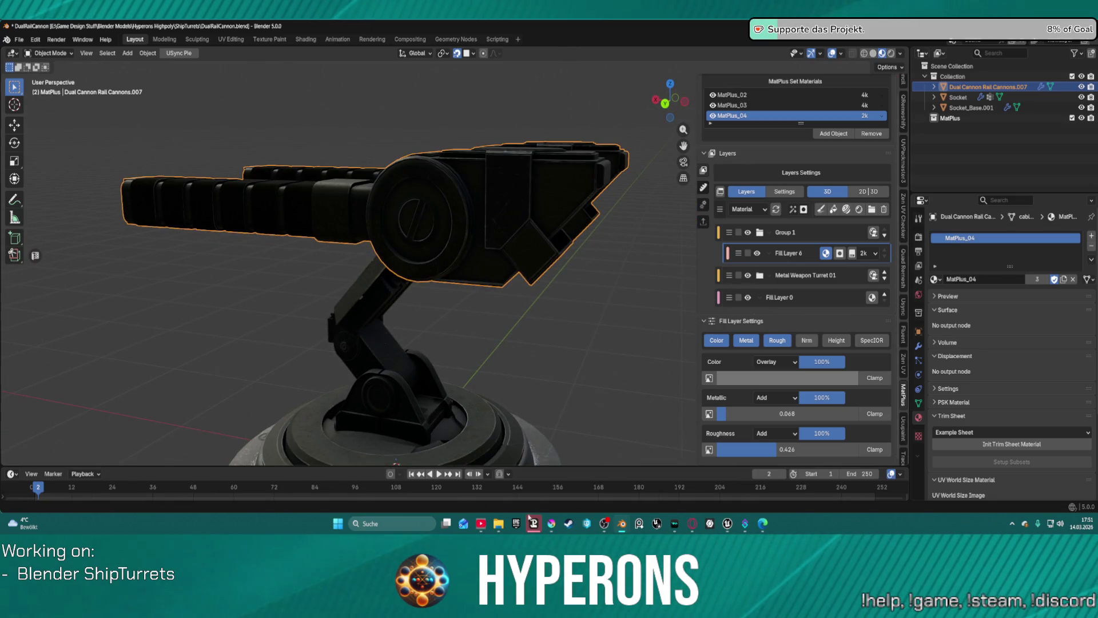
pyautogui.moveTo(513, 326)
pyautogui.mouseDown(button='middle')
pyautogui.moveTo(586, 297)
pyautogui.moveTo(478, 328)
pyautogui.moveTo(513, 297)
pyautogui.moveTo(571, 277)
pyautogui.moveTo(540, 239)
pyautogui.mouseUp(button='middle')
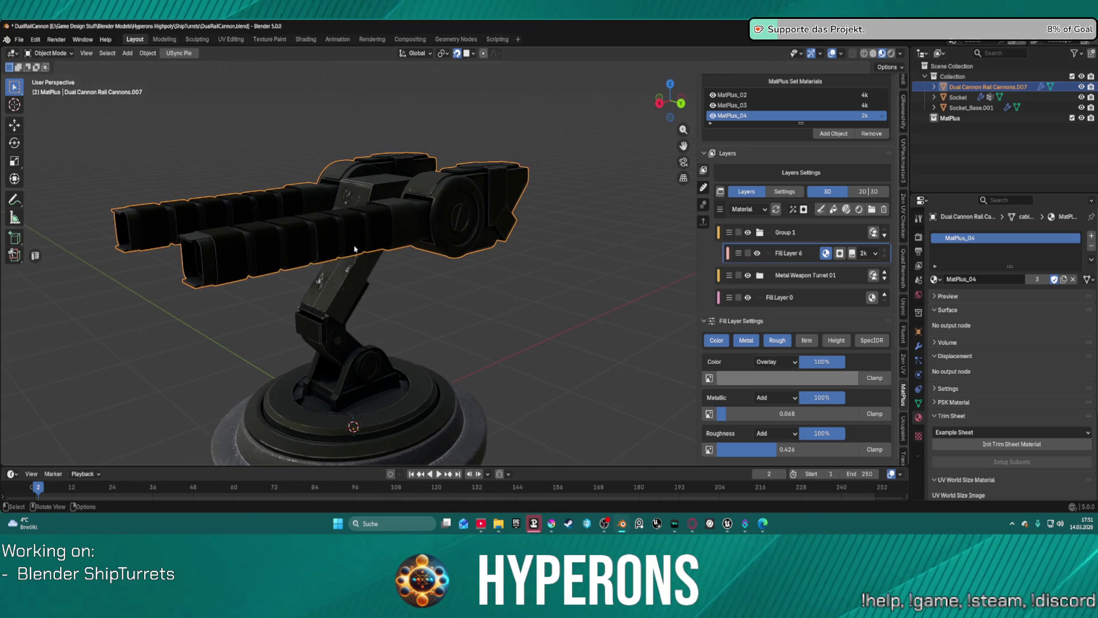